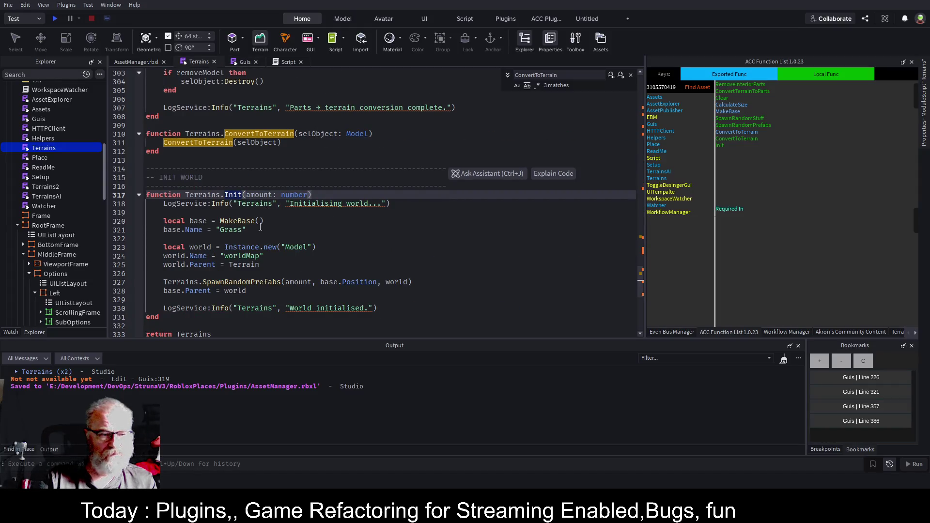
- Jump from the SpawnRandomPrefabs call on line 327 to its definition with F12
left_click(244, 222)
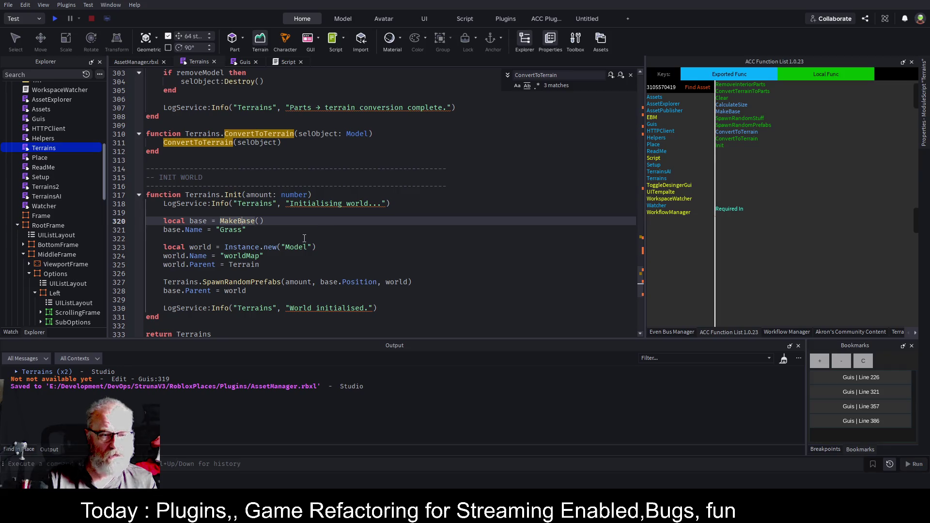
left_click(313, 258)
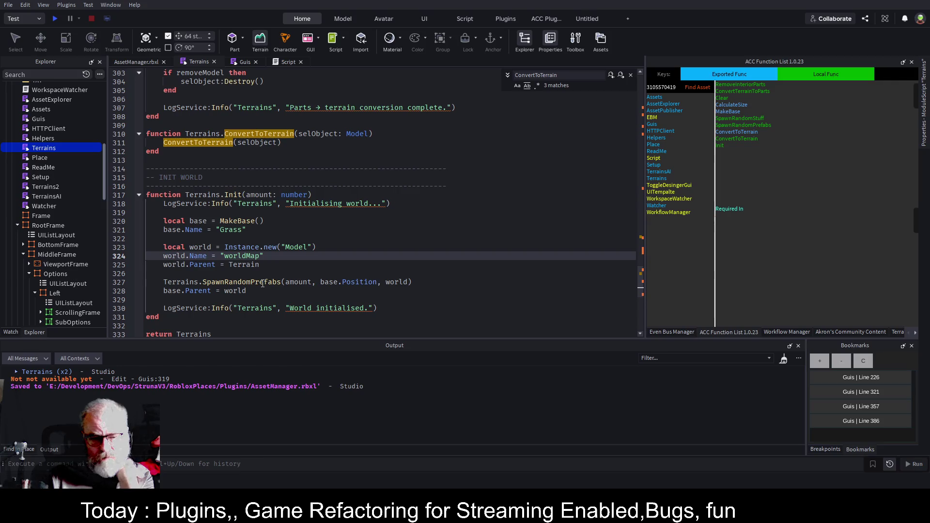
left_click(320, 286)
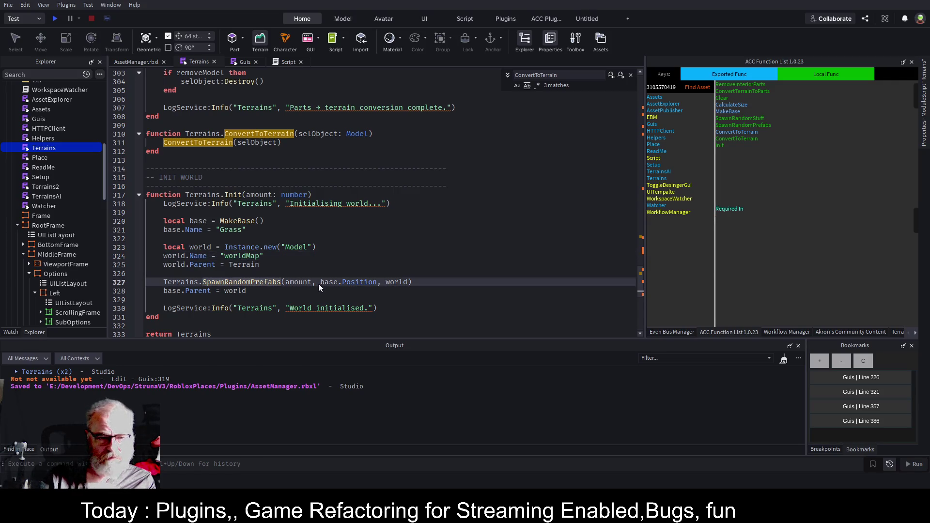
key("F12")
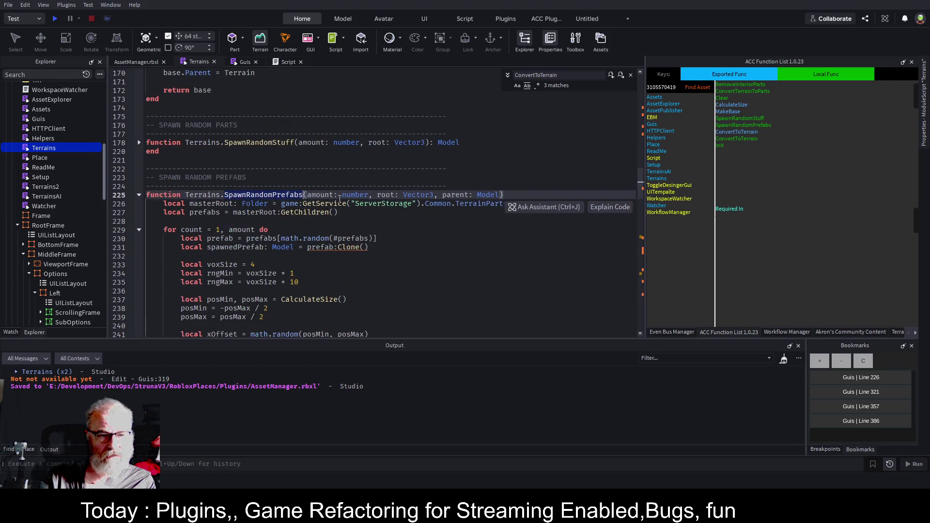
scroll(340, 201, "down", 3)
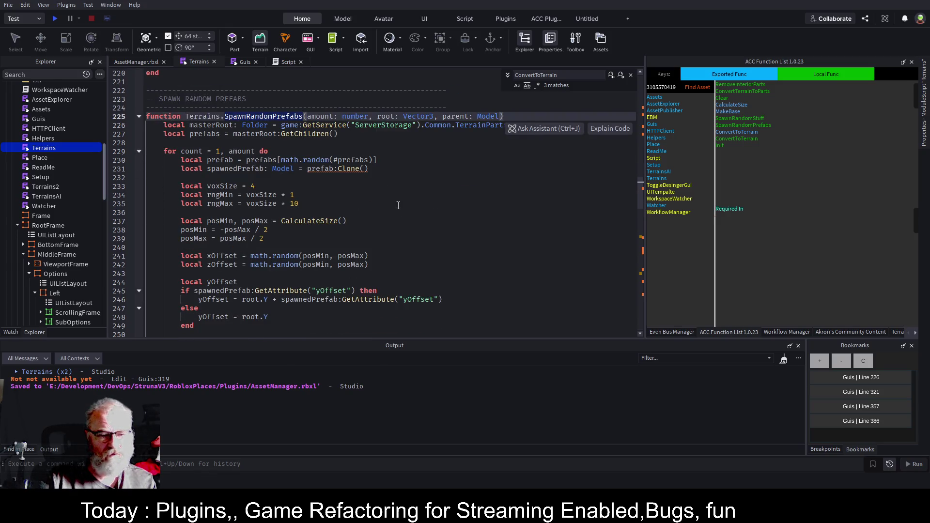
- Change rngMax on line 235 to voxSize * 1 and save the place
left_click(294, 203)
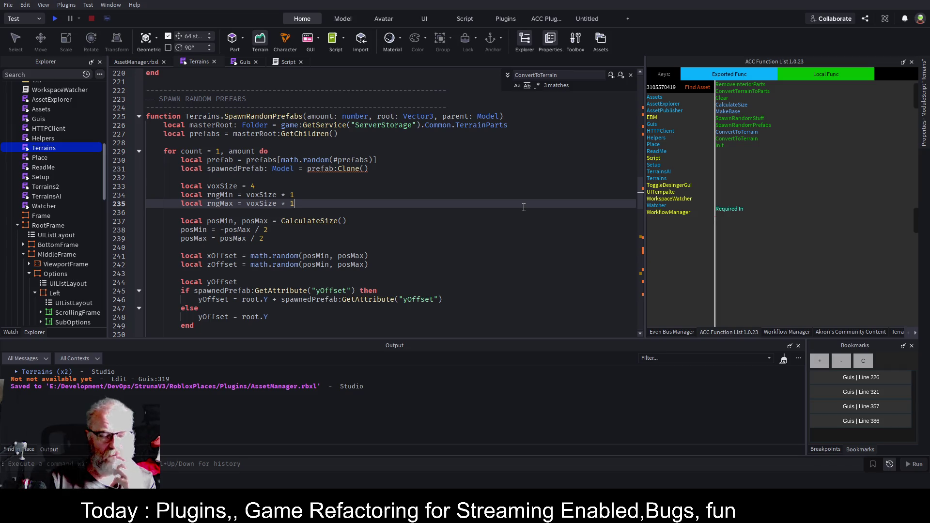
key("ctrl+s")
scroll(82, 211, "up", 3)
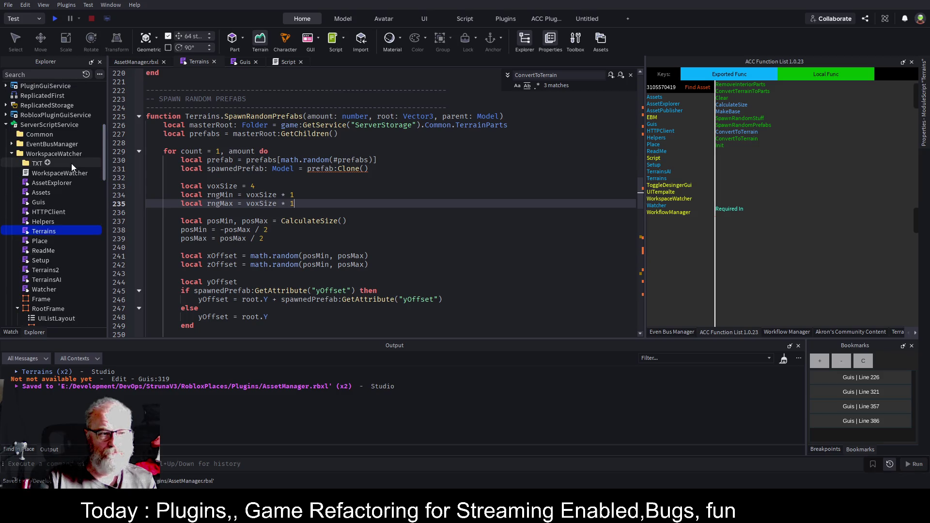
left_click(59, 153)
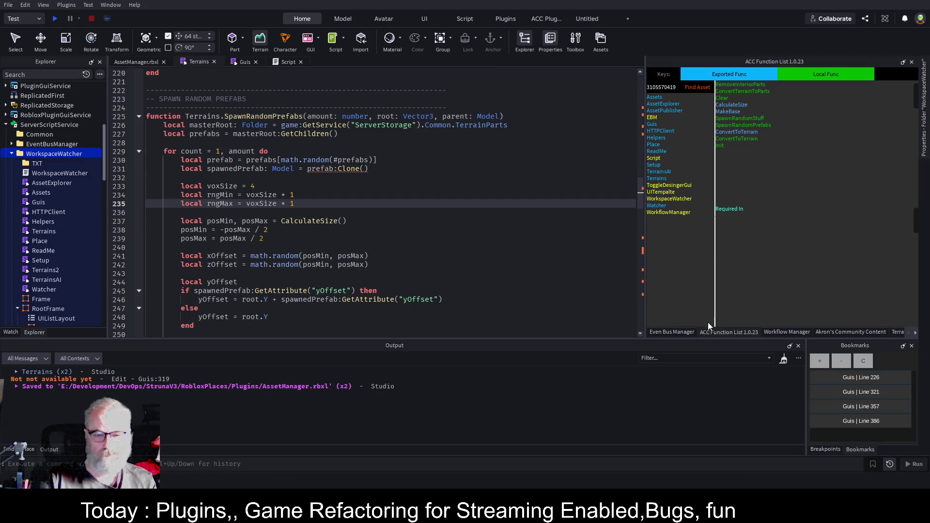
- Reload WorkspaceWatcher as a local plugin, clear Output and bring up the Asset Manager panel
key("ctrl+shift+s")
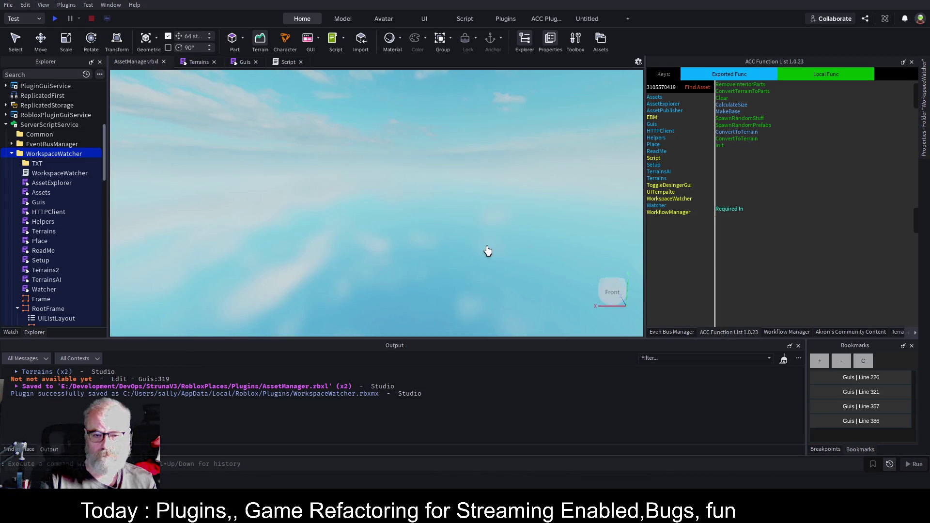
left_click(783, 359)
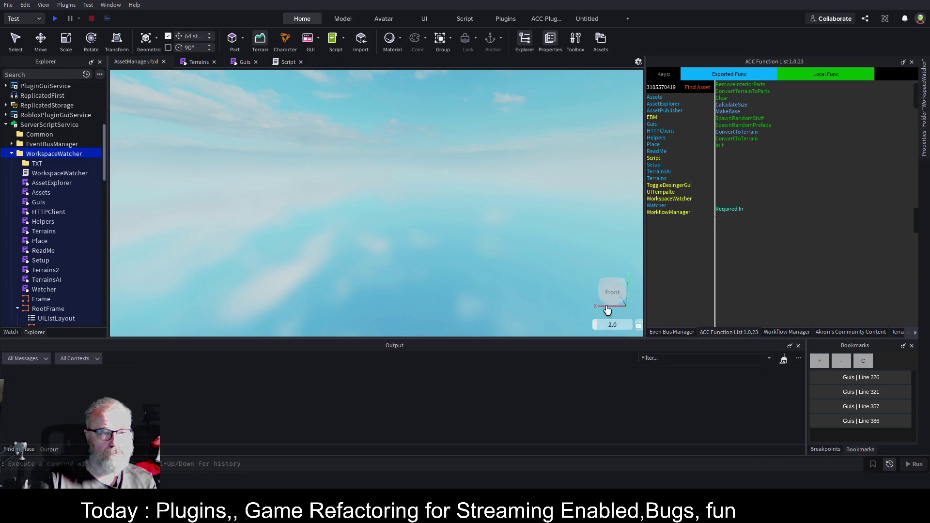
left_click(915, 333)
left_click(863, 333)
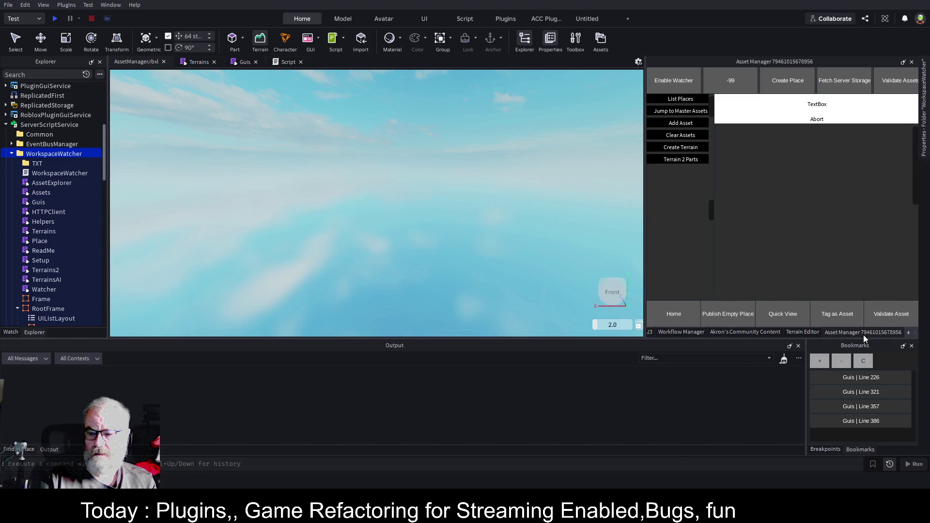
- Set the terrain amount to 50 and run Create Terrain to spawn the prefabs
left_click(689, 148)
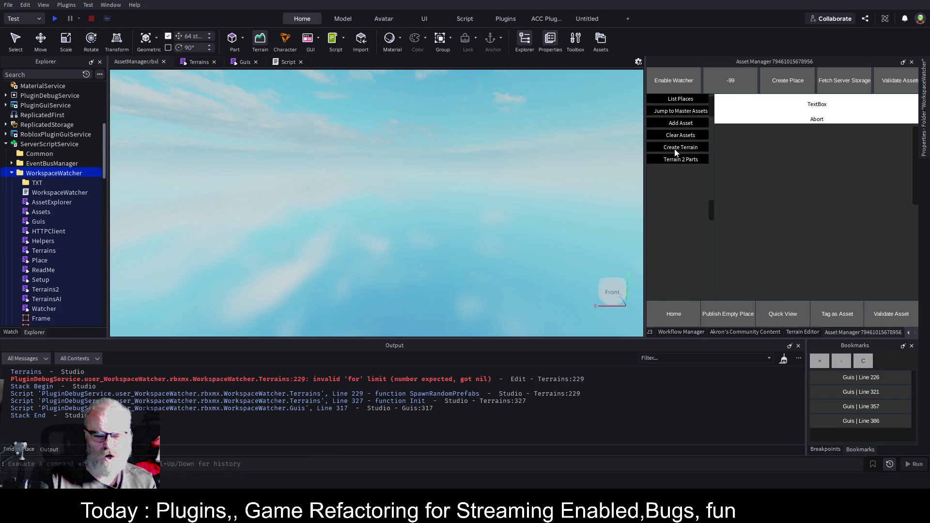
left_click(829, 106)
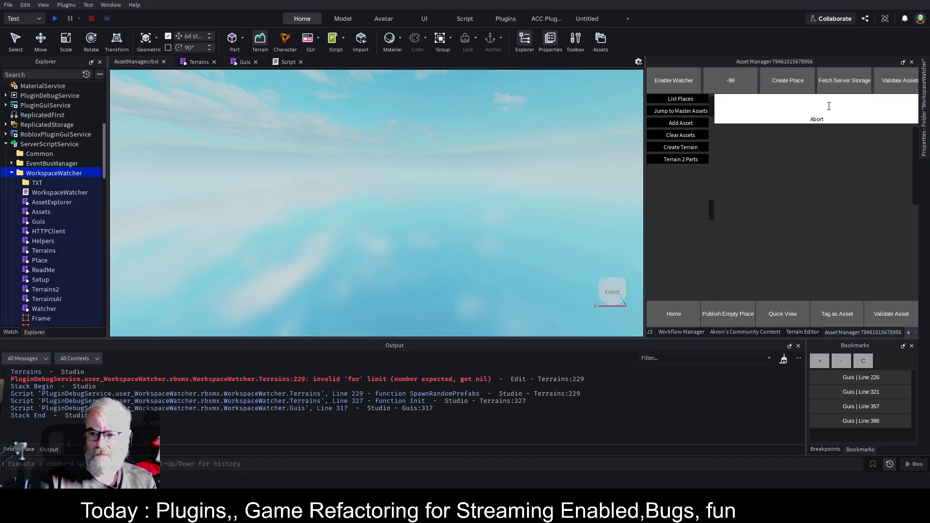
type("50")
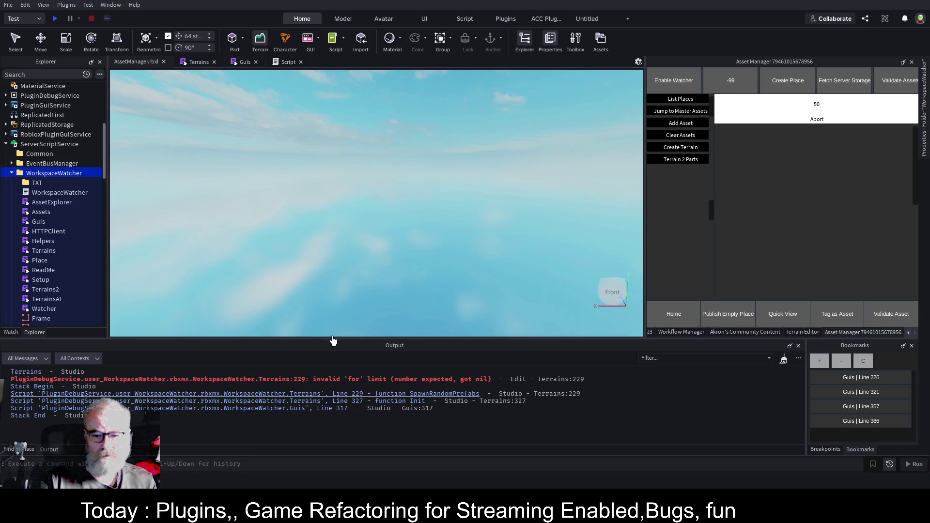
left_click(784, 359)
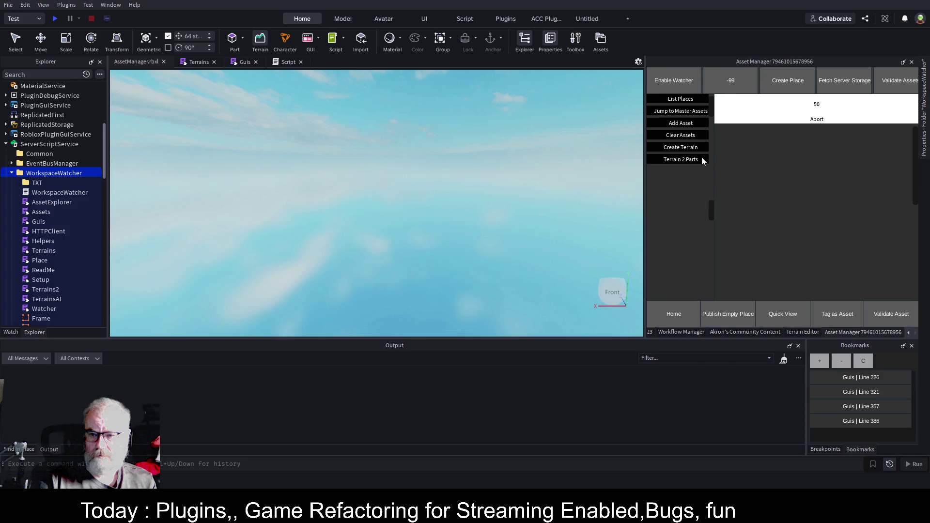
left_click(670, 149)
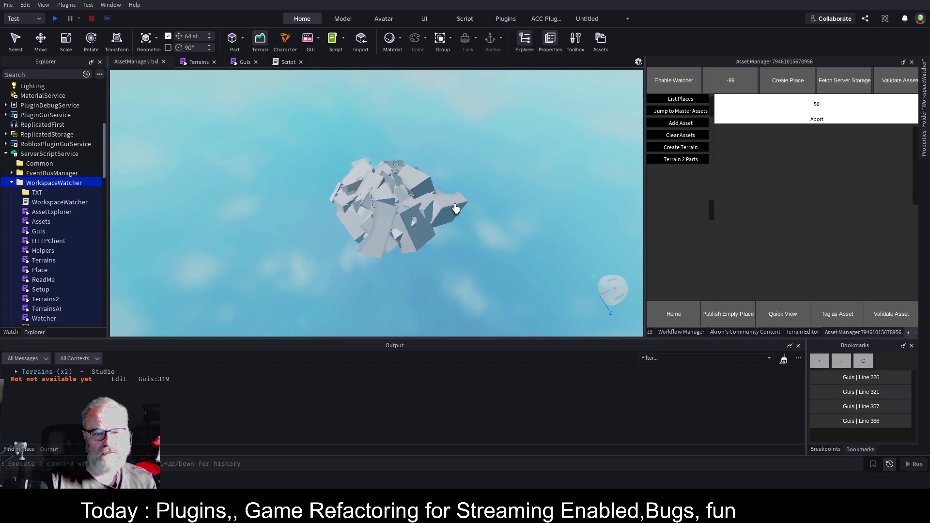
- After the rock prefabs finish spawning, switch back to the Terrains script
left_click(200, 63)
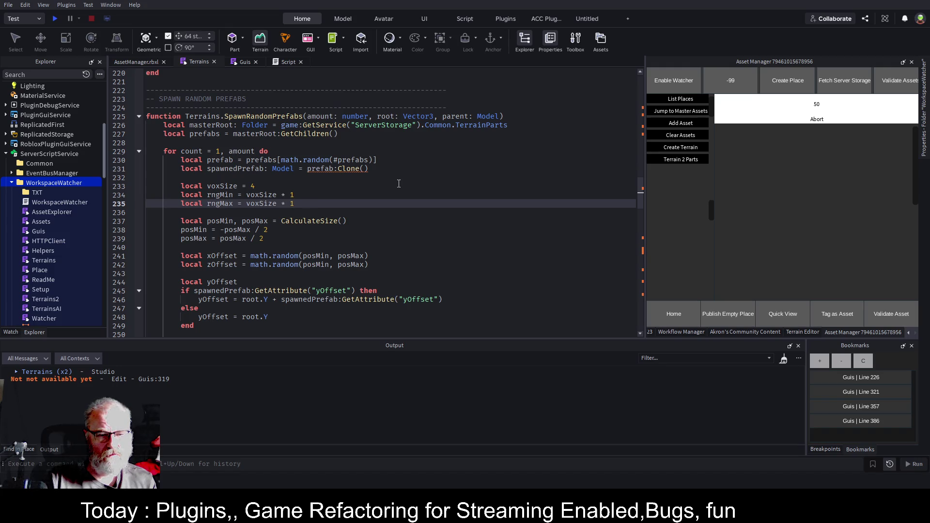
- Restore rngMax to voxSize * 10 and save the place
scroll(399, 184, "down", 3)
scroll(386, 191, "up", 3)
type("0")
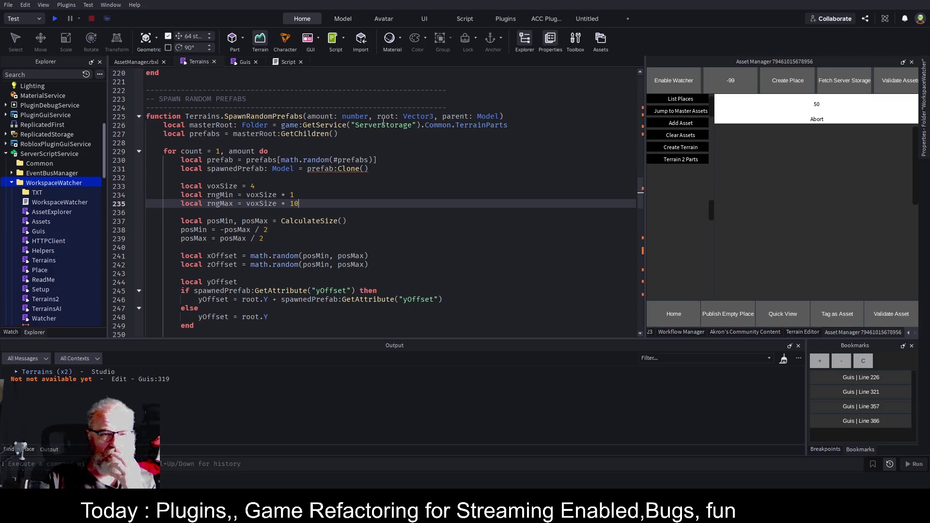
key("ctrl+s")
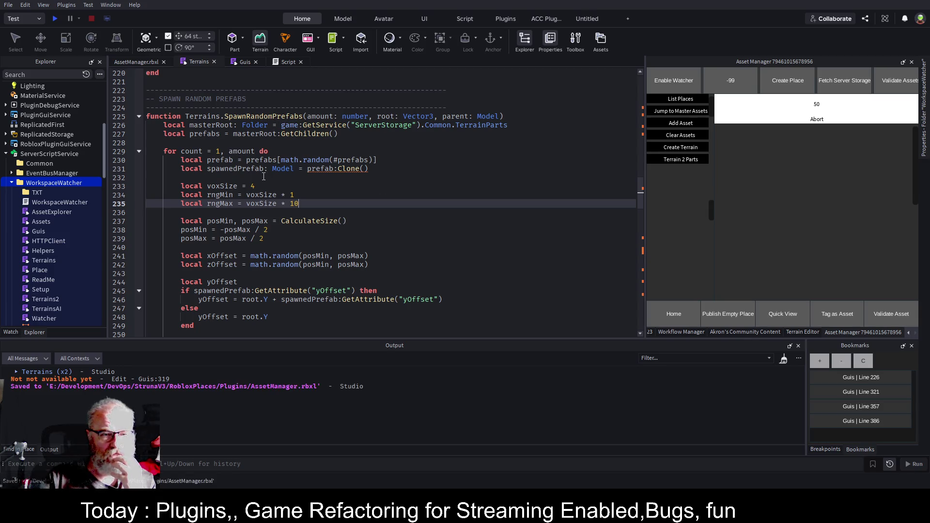
- Replace the old bookmarks with one on Terrains line 237, then go to CalculateSize's definition
left_click(263, 185)
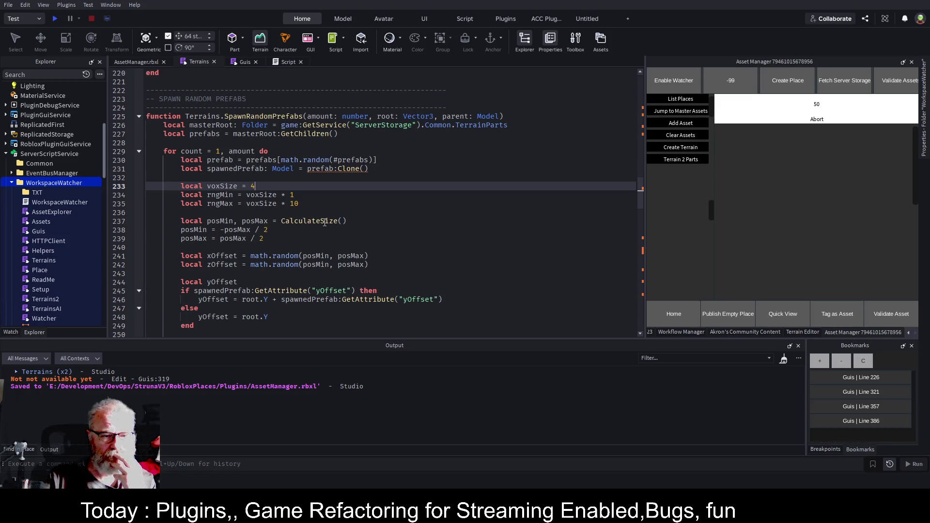
left_click(423, 238)
left_click(391, 223)
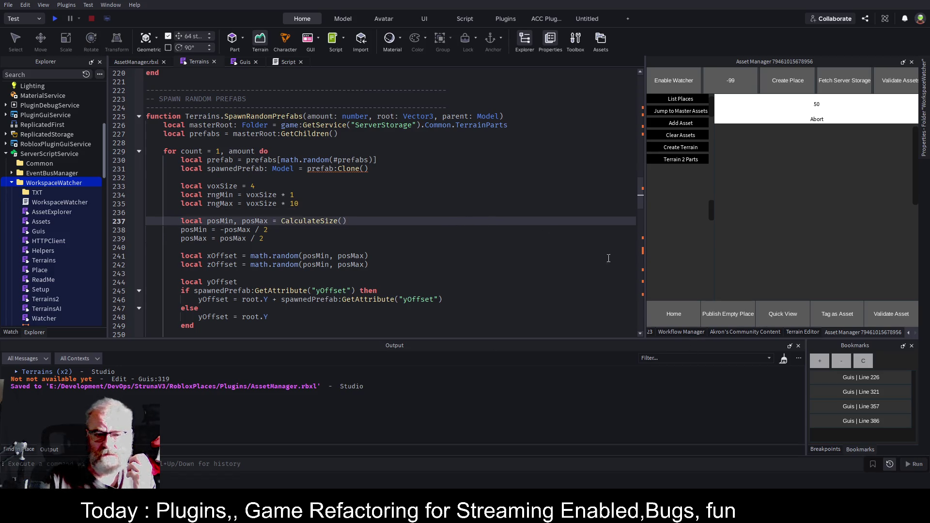
left_click(868, 365)
left_click(821, 363)
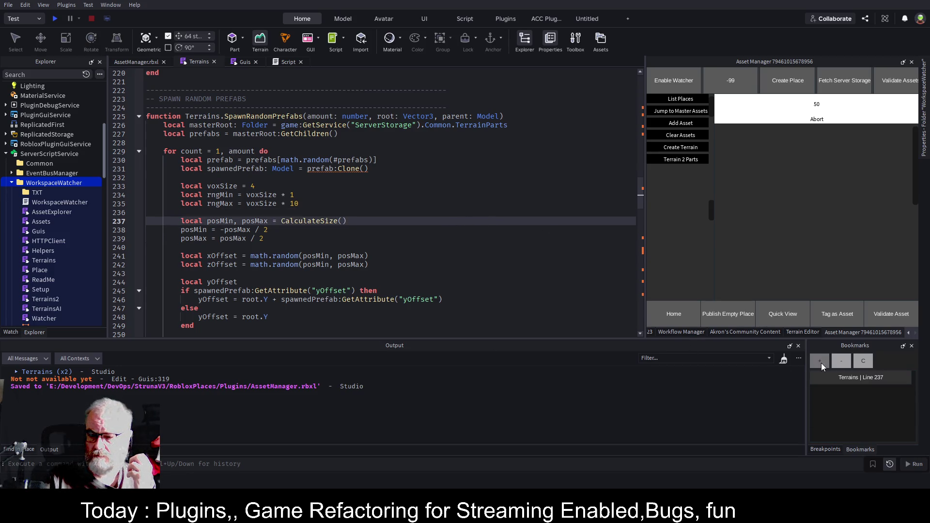
left_click(298, 223)
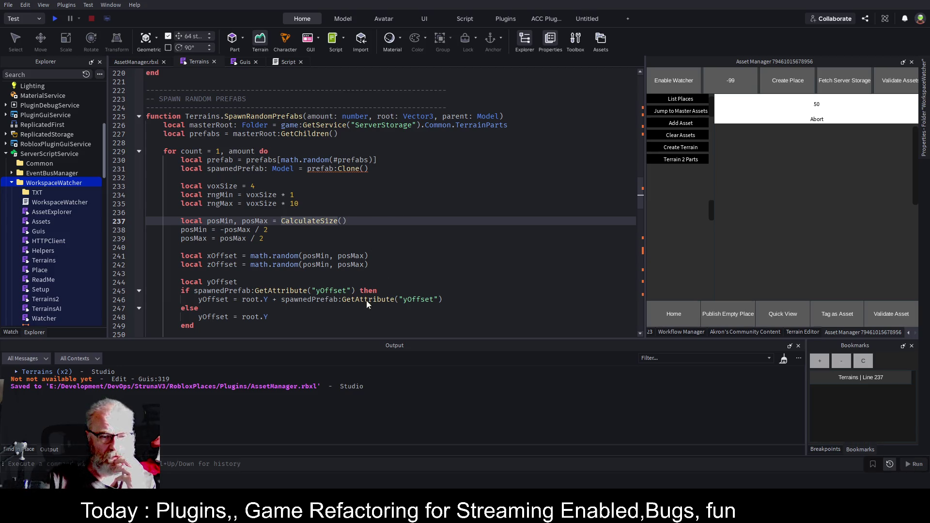
key("F12")
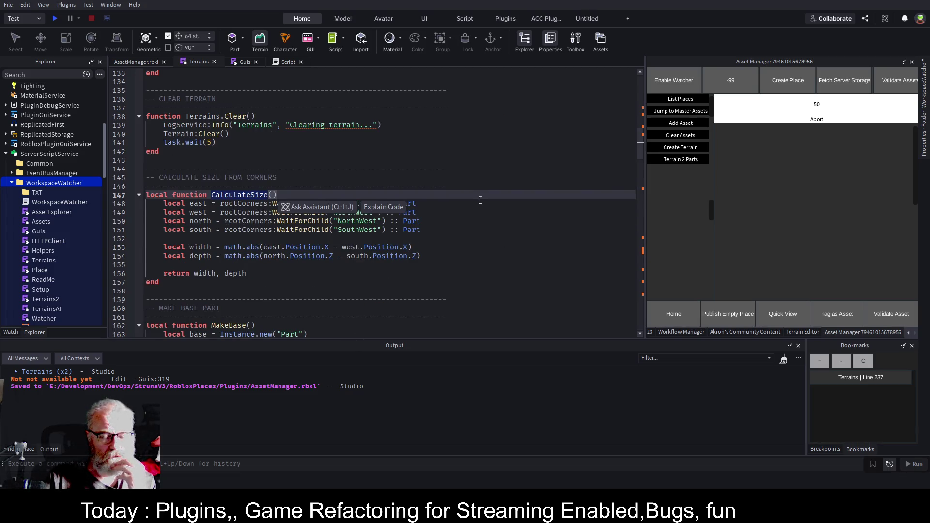
- Inspect CalculateSize, then return to the bookmarked line 237
left_click(484, 202)
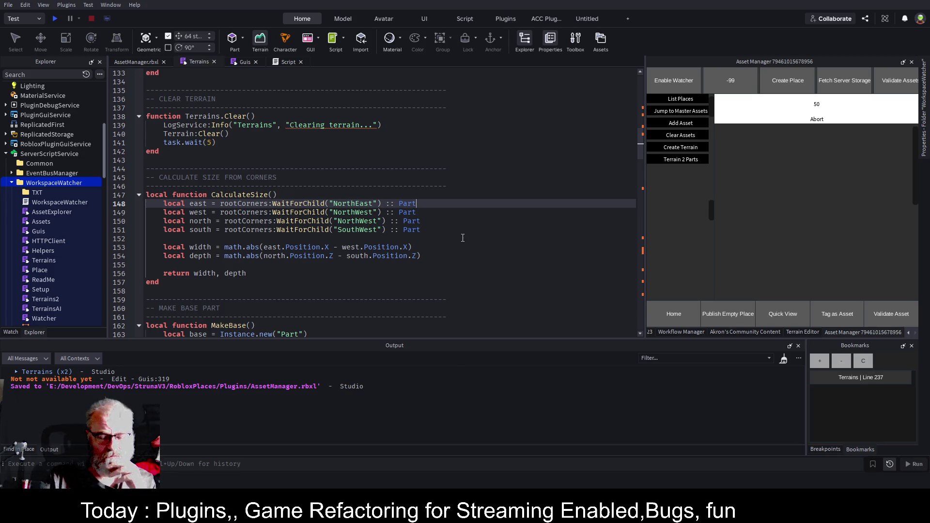
left_click(883, 380)
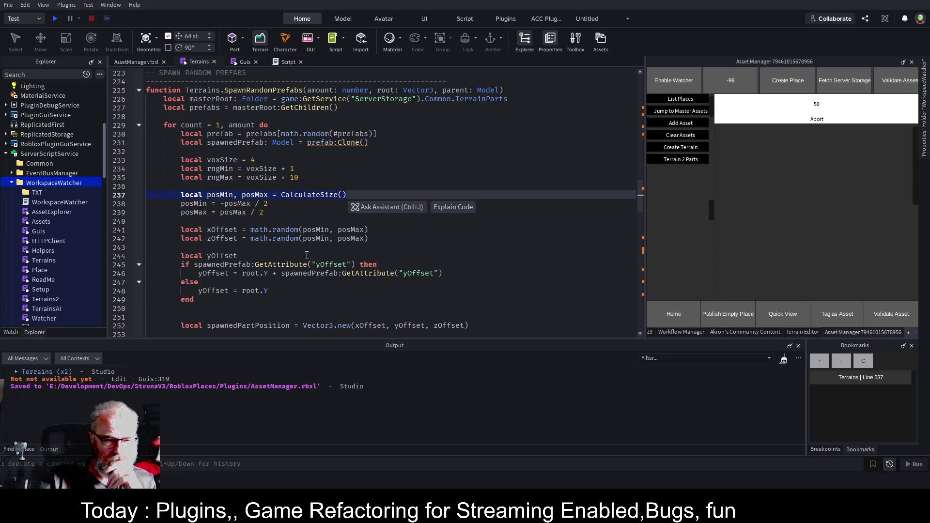
scroll(303, 218, "down", 2)
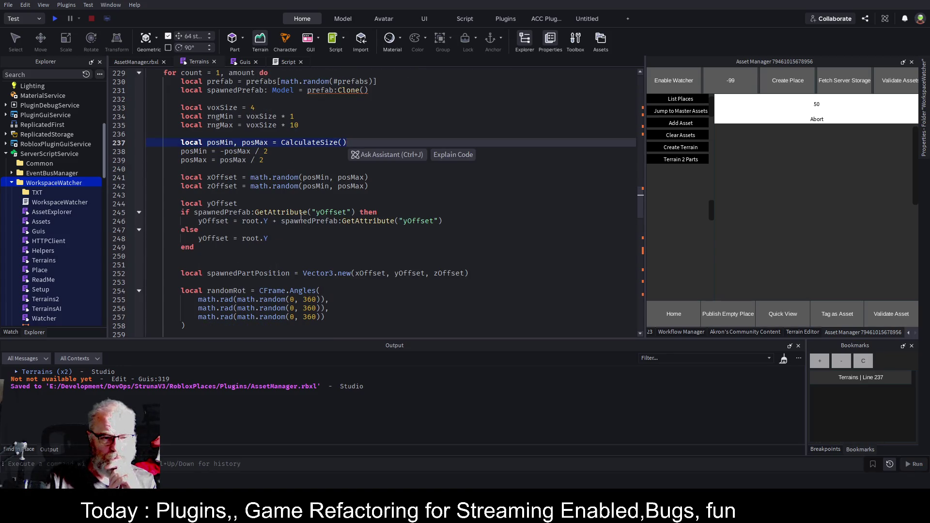
scroll(301, 217, "down", 3)
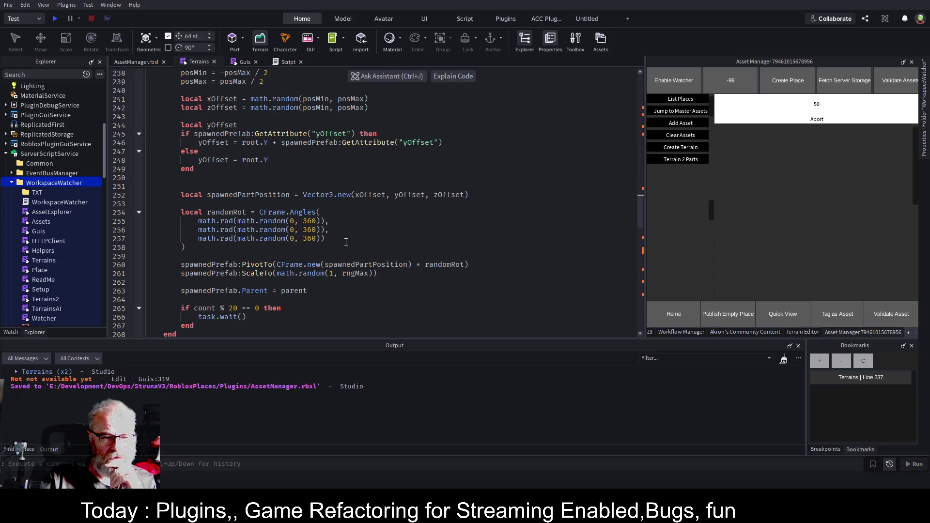
- Comment out the spawnedPrefab:ScaleTo line 261 with -- and save the place
left_click(272, 274)
key("Home")
type("--")
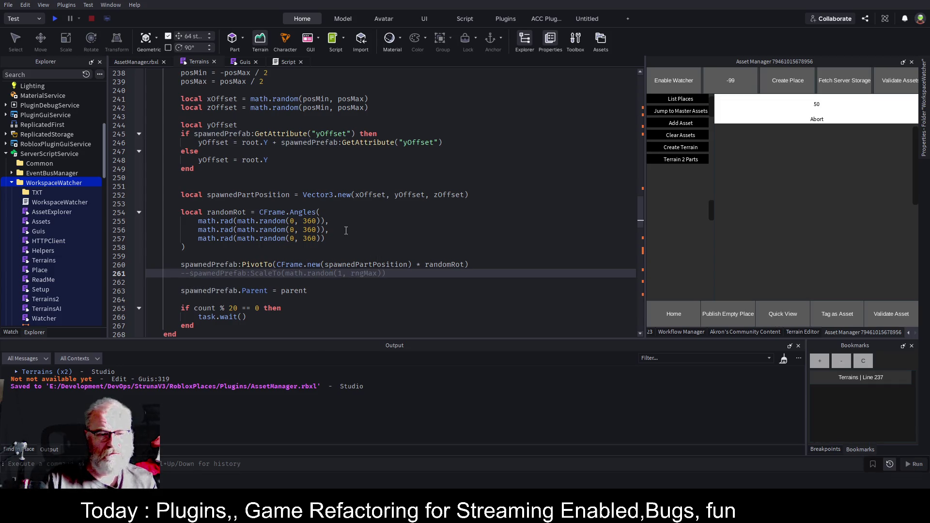
scroll(337, 215, "up", 3)
key("ctrl+s")
left_click(321, 125)
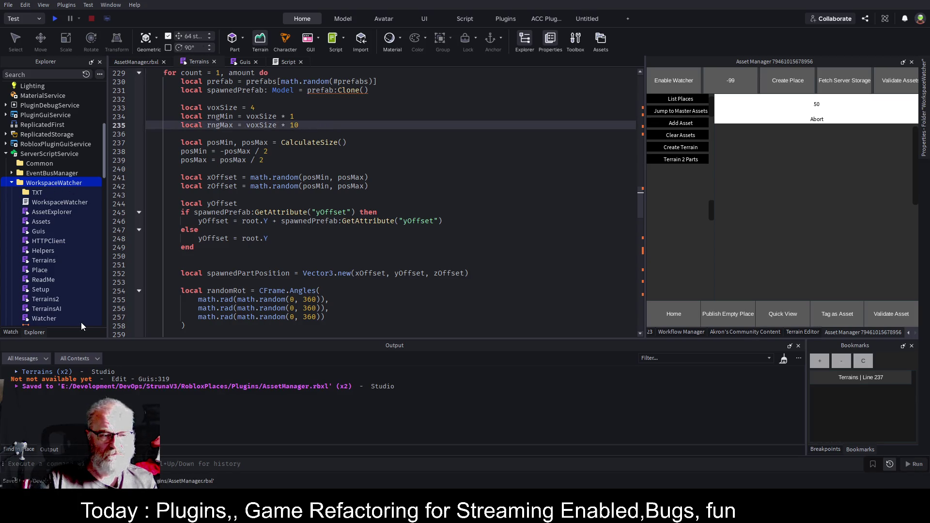
key("ctrl+s")
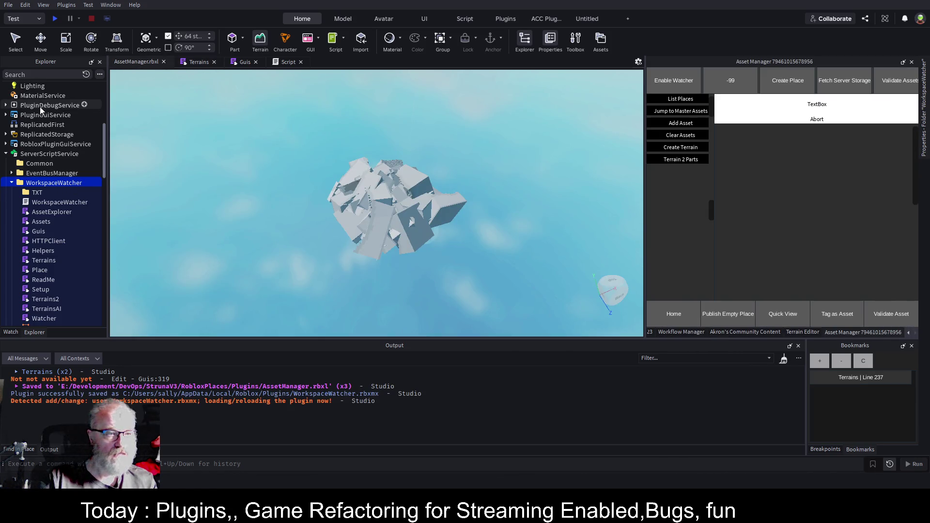
- Delete the three old worldMap models from the Workspace and save
scroll(43, 160, "up", 5)
left_click(50, 152)
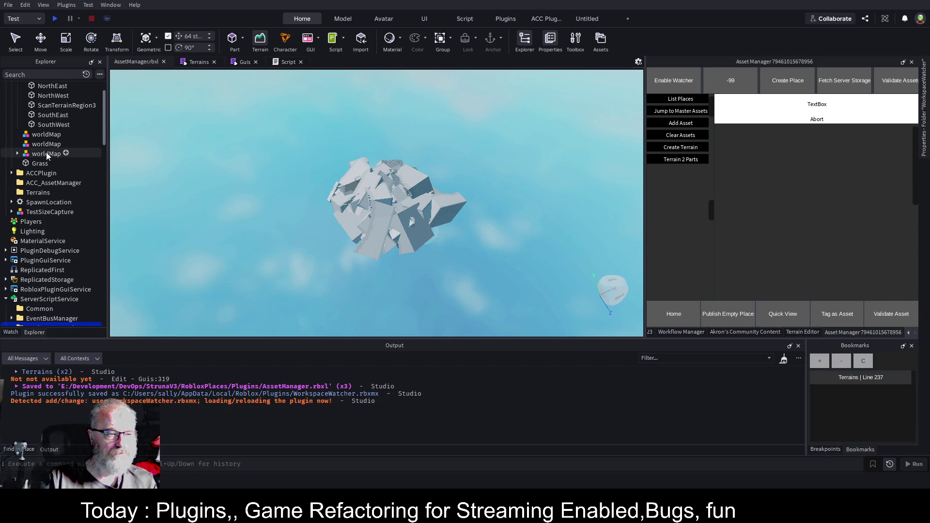
left_click(53, 144, "shift")
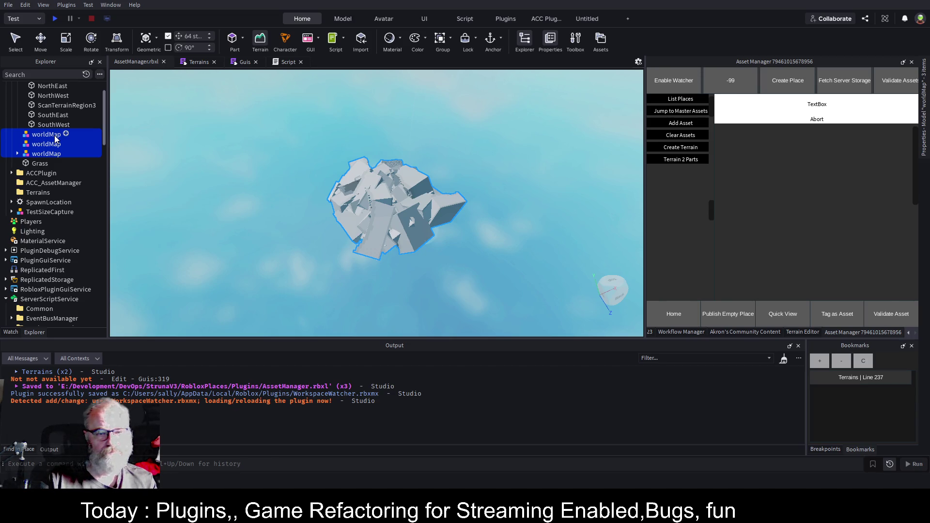
key("Delete")
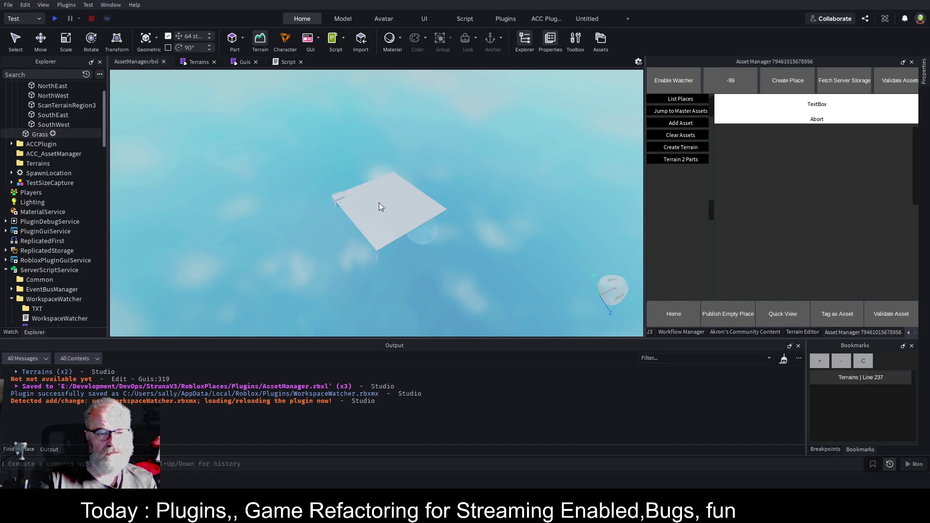
key("ctrl+s")
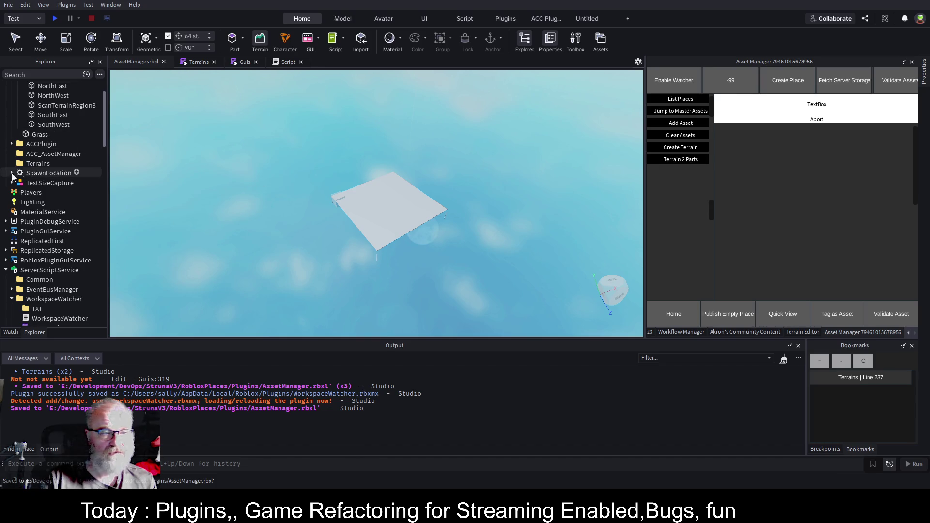
- Delete the Grass slab and save the place again
scroll(56, 175, "up", 3)
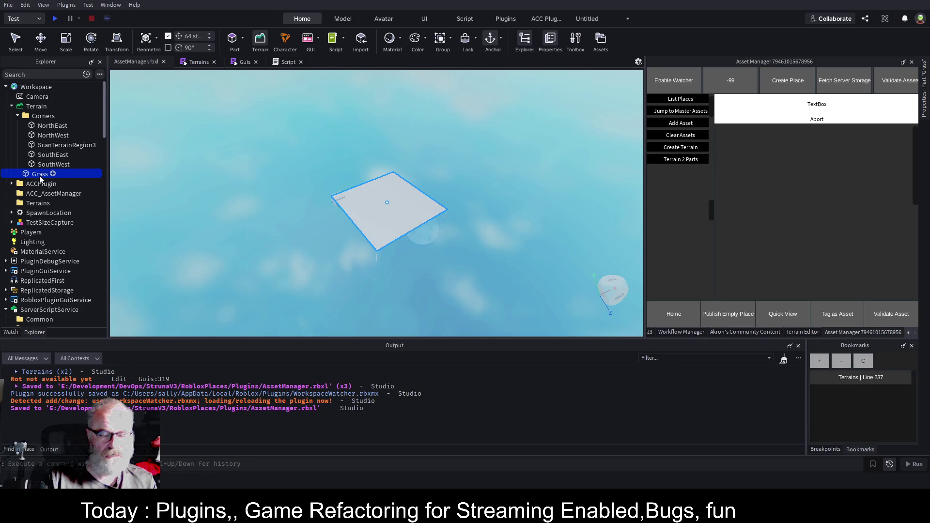
key("Delete")
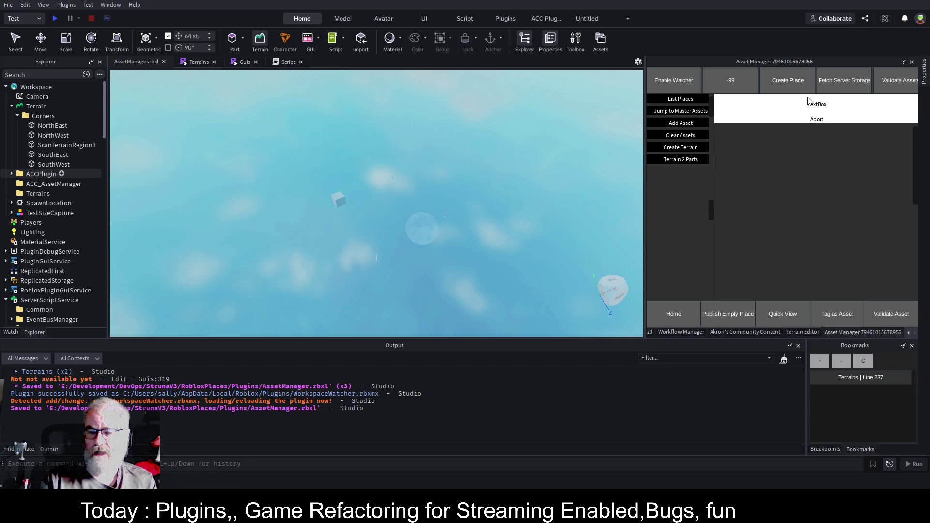
key("ctrl+s")
left_click(831, 99)
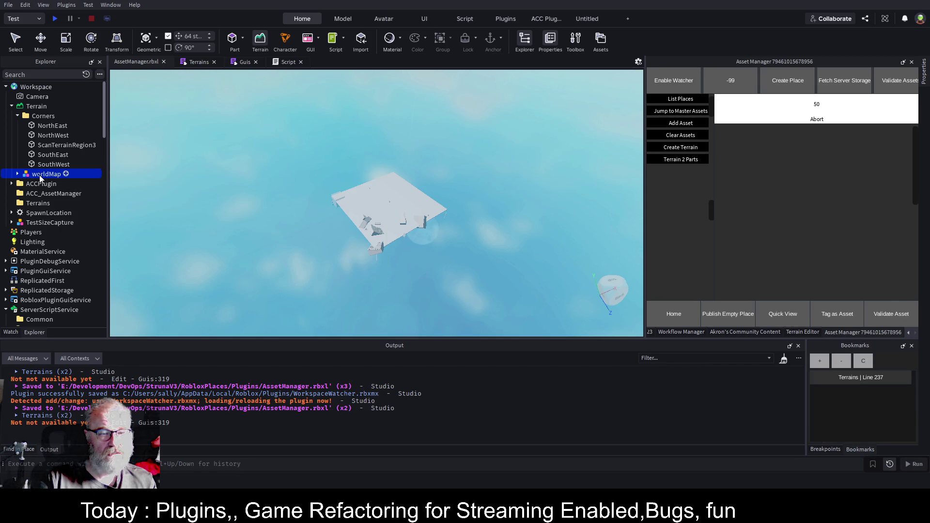
- Select the new worldMap, frame it with F and zoom through its 50 rock blocks
left_click(41, 179)
key("f")
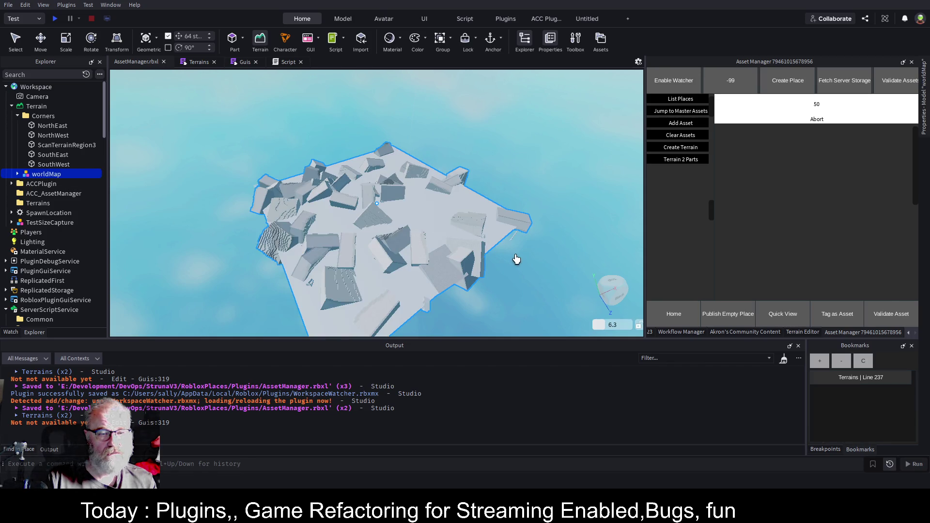
scroll(513, 258, "up", 5)
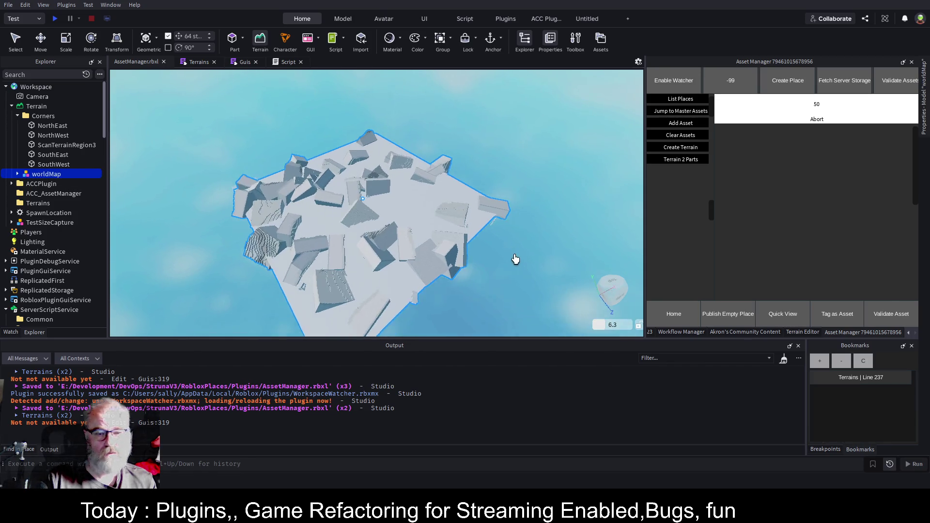
scroll(512, 259, "up", 8)
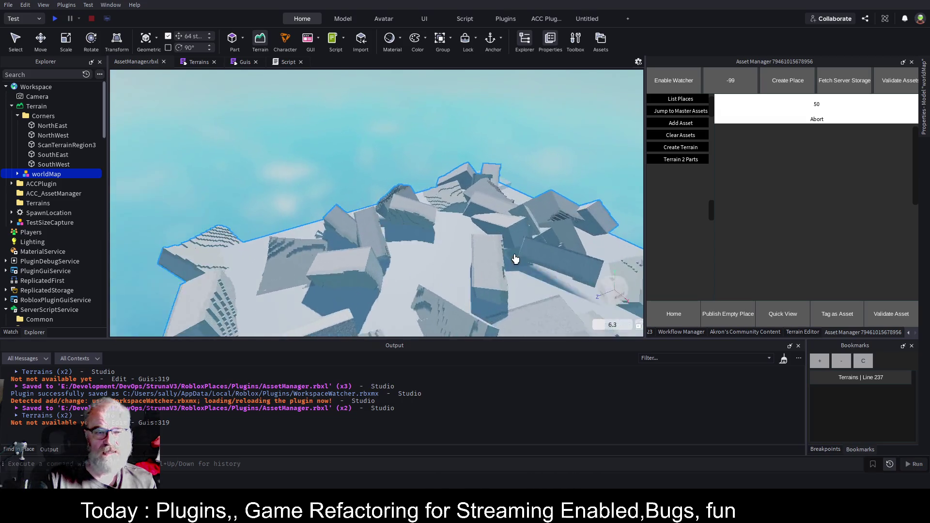
scroll(515, 259, "up", 5)
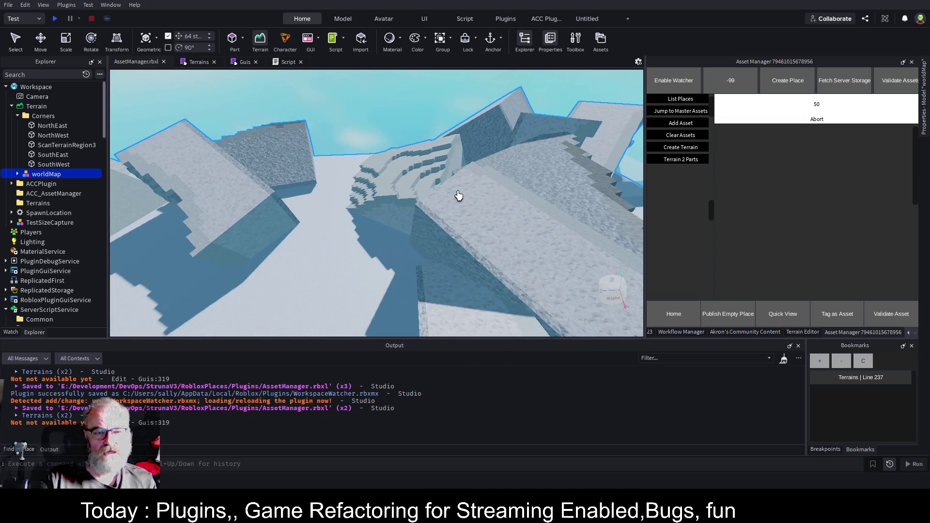
scroll(499, 199, "up", 3)
scroll(503, 209, "up", 8)
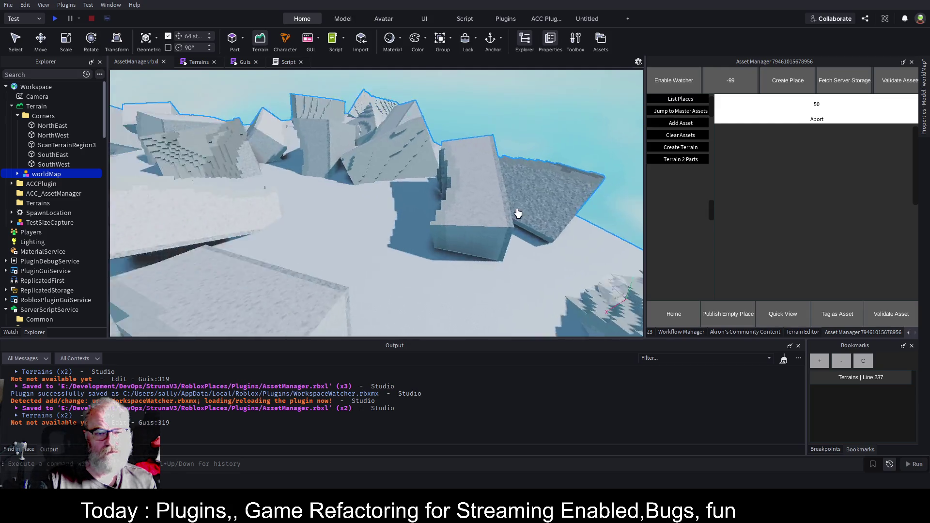
scroll(517, 213, "up", 2)
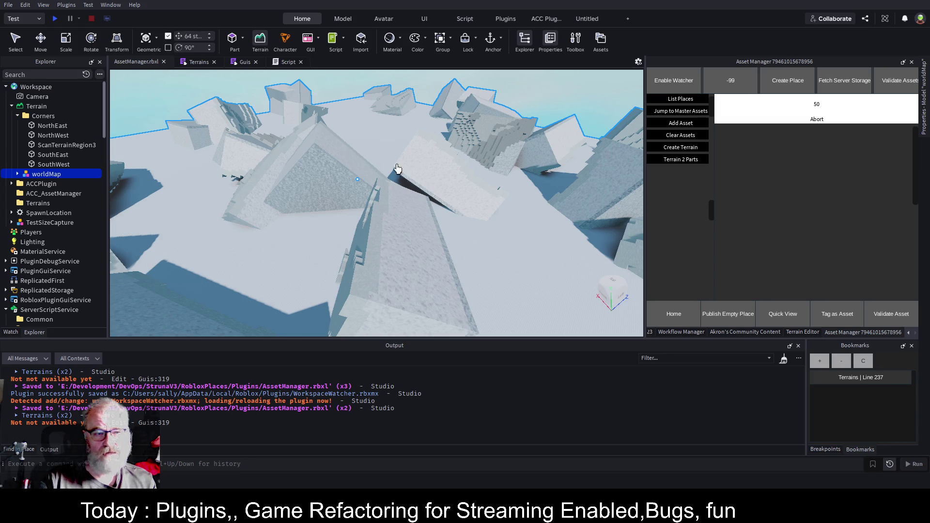
scroll(529, 234, "up", 5)
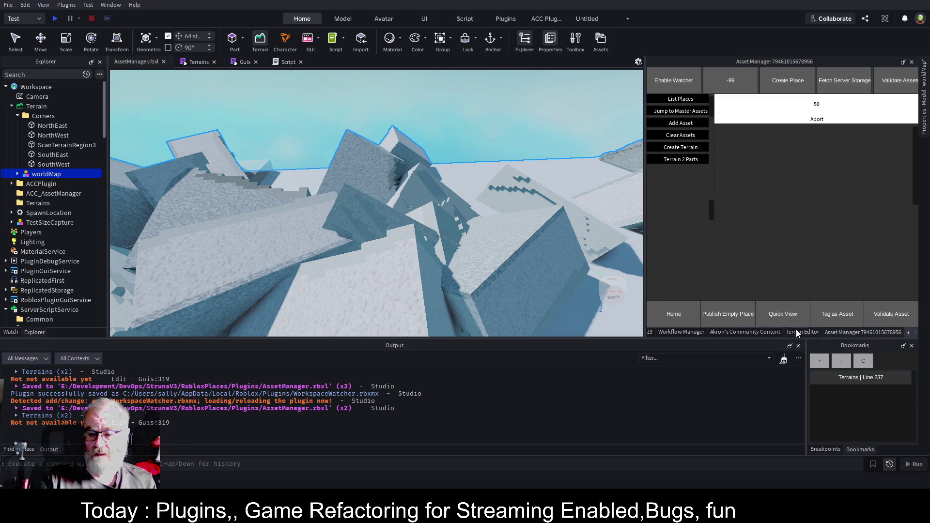
left_click(717, 333)
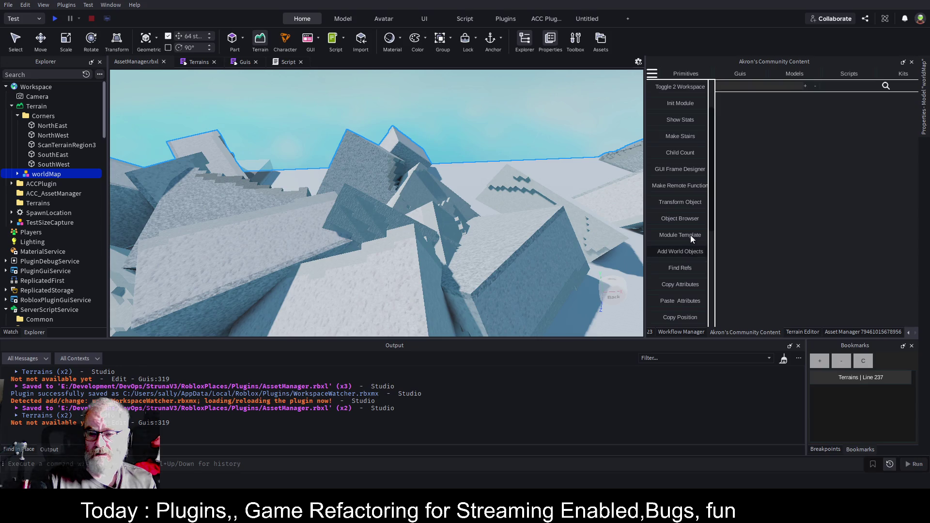
- Run Convert 2 Terrain from Akron's Community Content on the worldMap blocks
scroll(690, 253, "down", 4)
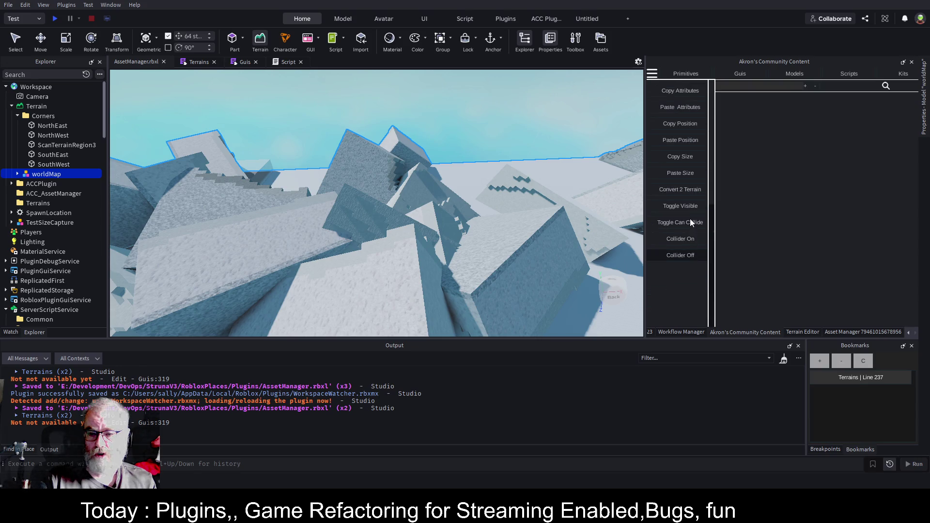
left_click(688, 190)
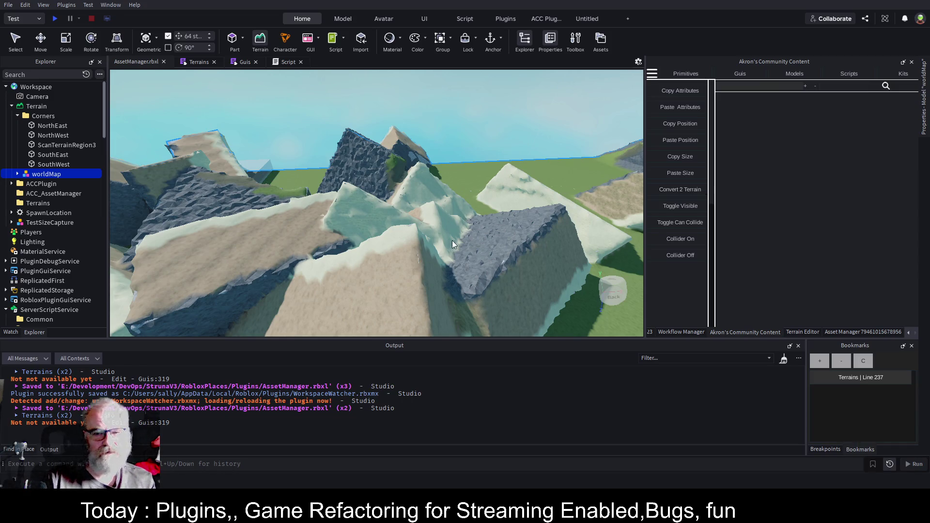
scroll(490, 248, "down", 3)
scroll(490, 248, "down", 5)
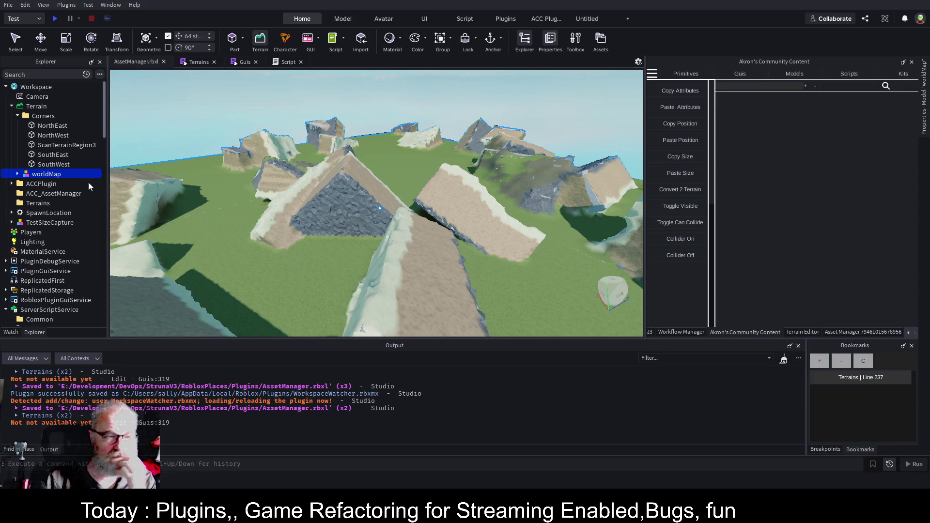
left_click(261, 39)
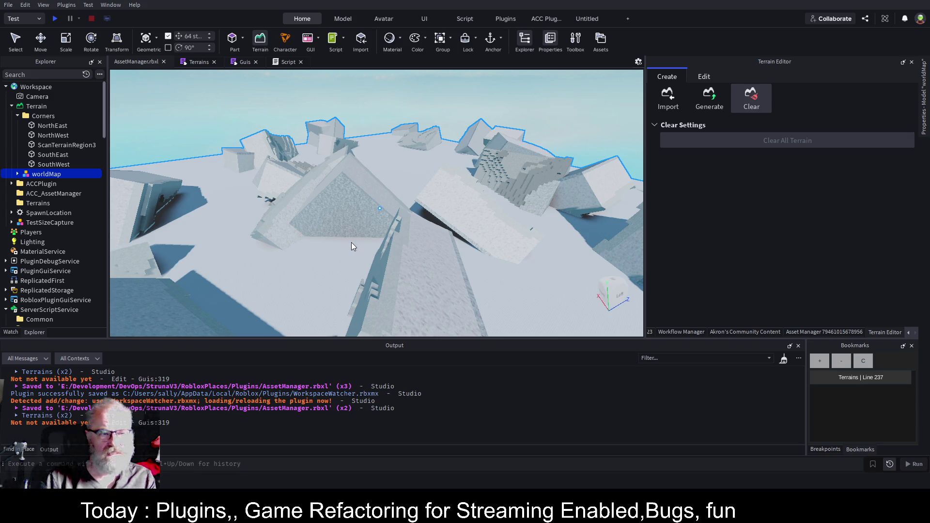
- Delete the worldMap model and return to the Terrains script
key("Delete")
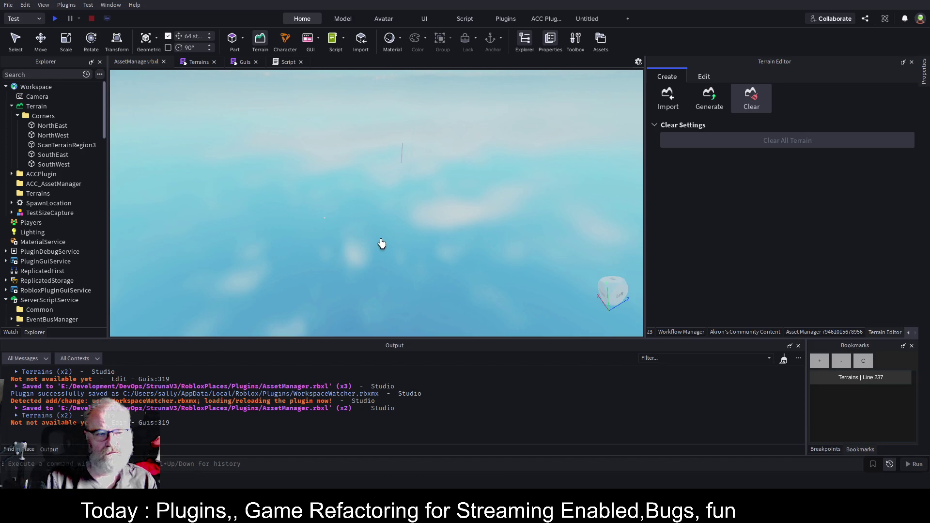
left_click(200, 64)
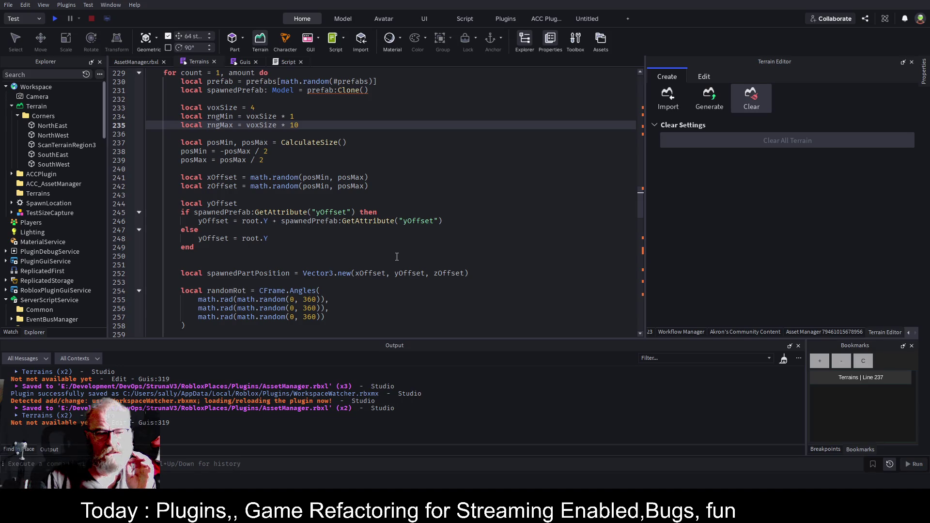
- Change math.random(0, 360) to (0, 0) on lines 255 and 257, save, and select WorkspaceWatcher
scroll(393, 254, "down", 5)
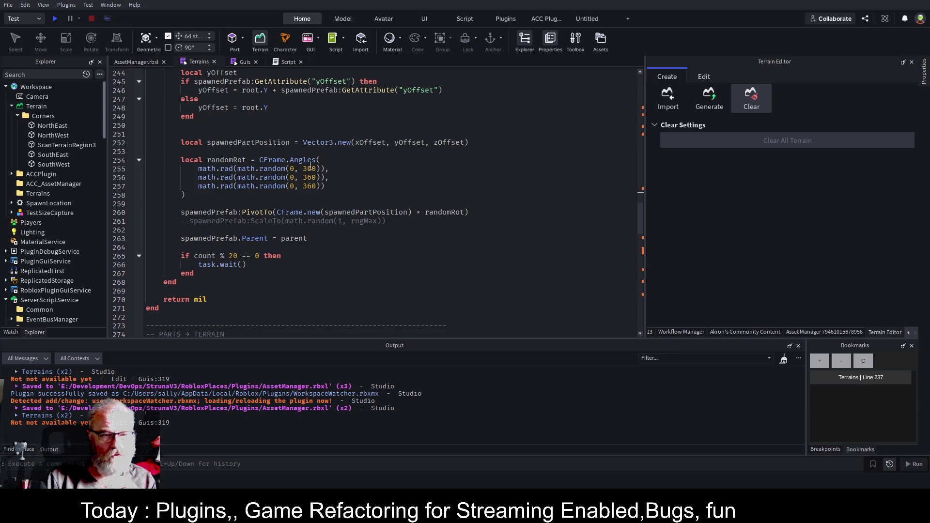
left_click(316, 168)
key("BackSpace")
key("BackSpace")
key("BackSpace")
type("0")
key("Down")
key("Down")
key("Delete")
key("Delete")
key("BackSpace")
type("0")
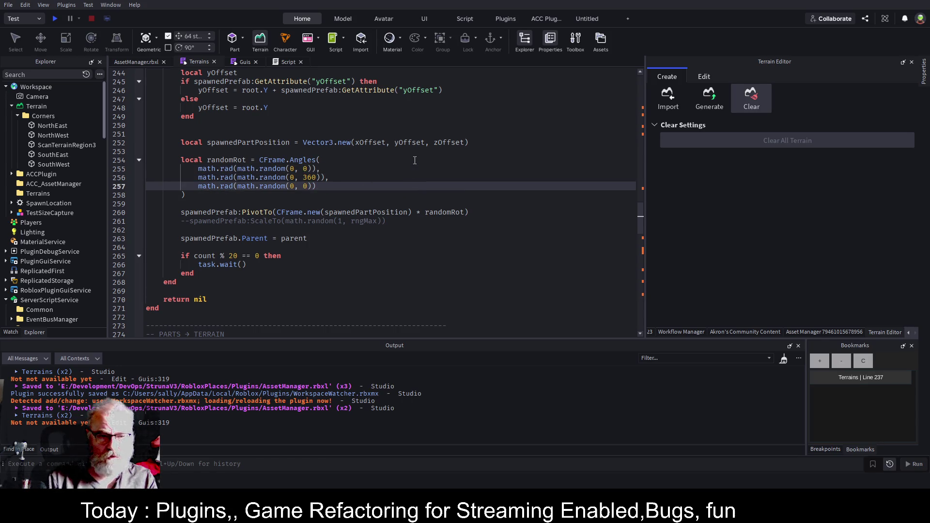
key("ctrl+s")
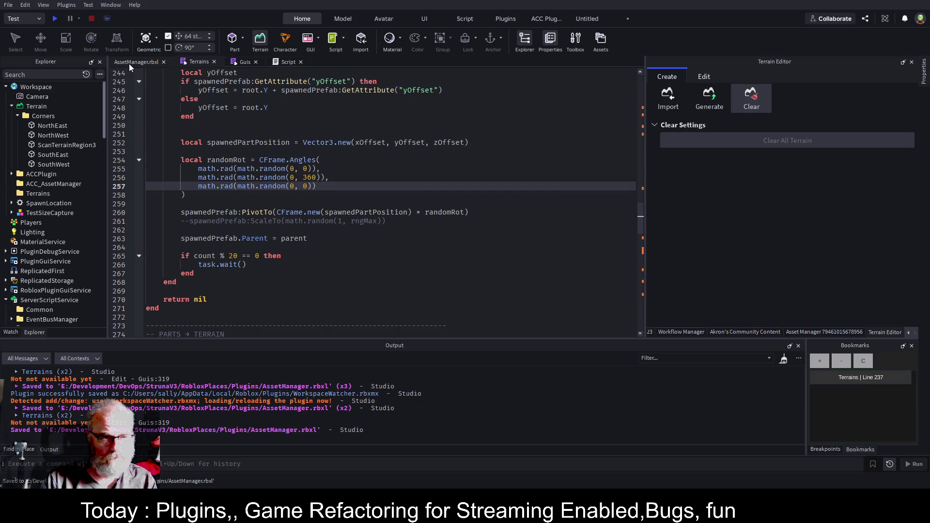
scroll(56, 290, "down", 4)
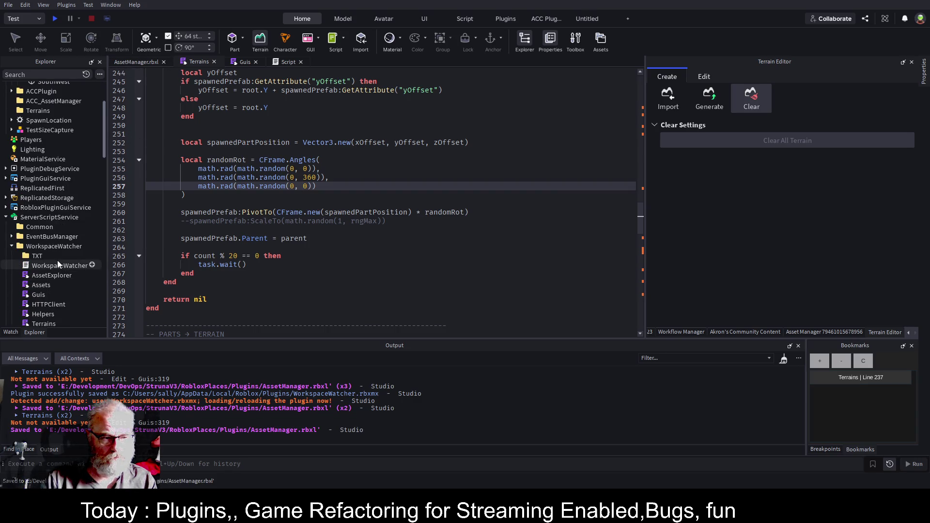
left_click(63, 246)
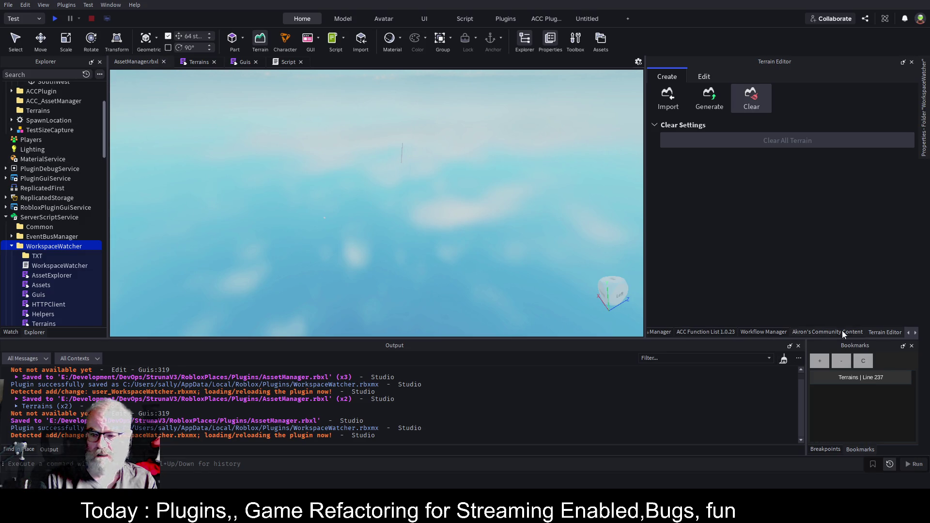
- Generate a 10-piece worldMap with the Asset Manager's Create Terrain, then expand it in Explorer
left_click(915, 333)
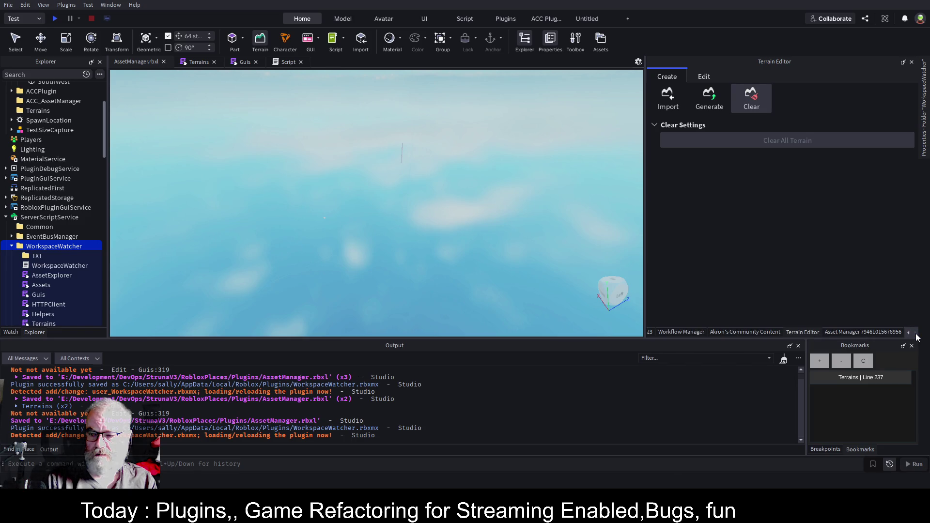
left_click(864, 332)
left_click(826, 106)
type("10")
left_click(673, 149)
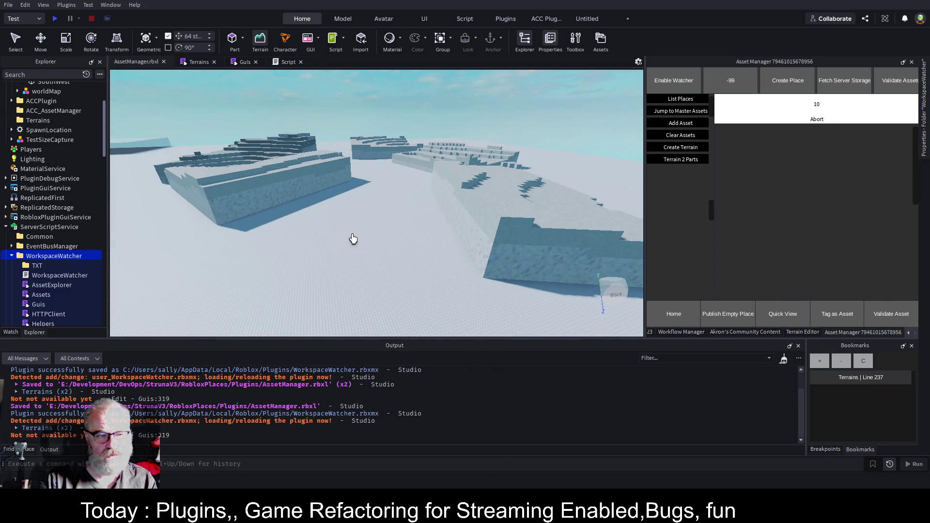
scroll(33, 151, "up", 3)
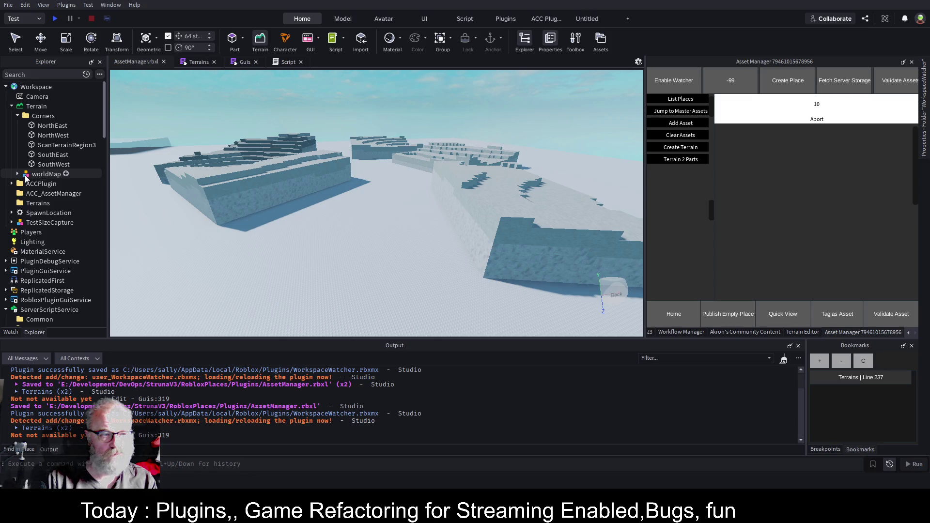
left_click(18, 174)
- Move the worldMap's Grass part down 14 studs, then select the worldMap model
scroll(44, 155, "down", 1)
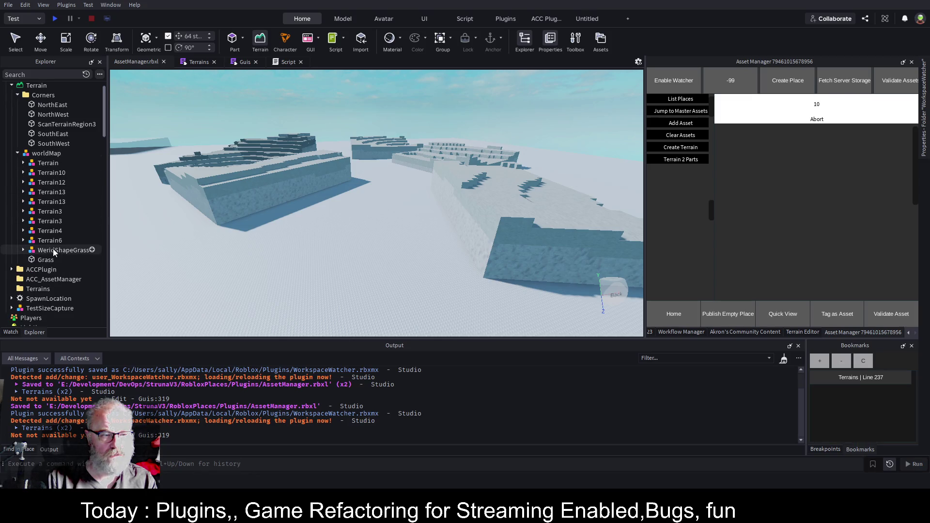
left_click(45, 260)
key("f")
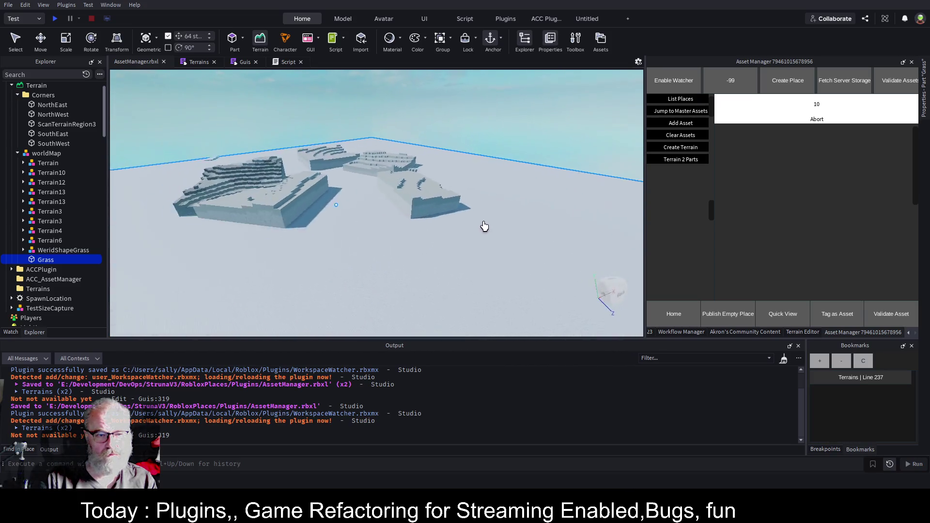
key("ctrl+2")
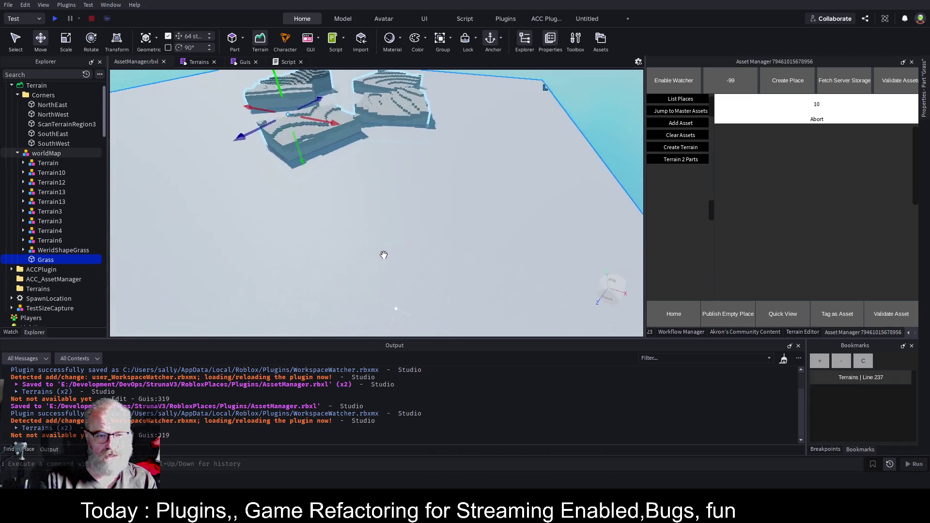
left_click_drag(359, 225, 362, 218)
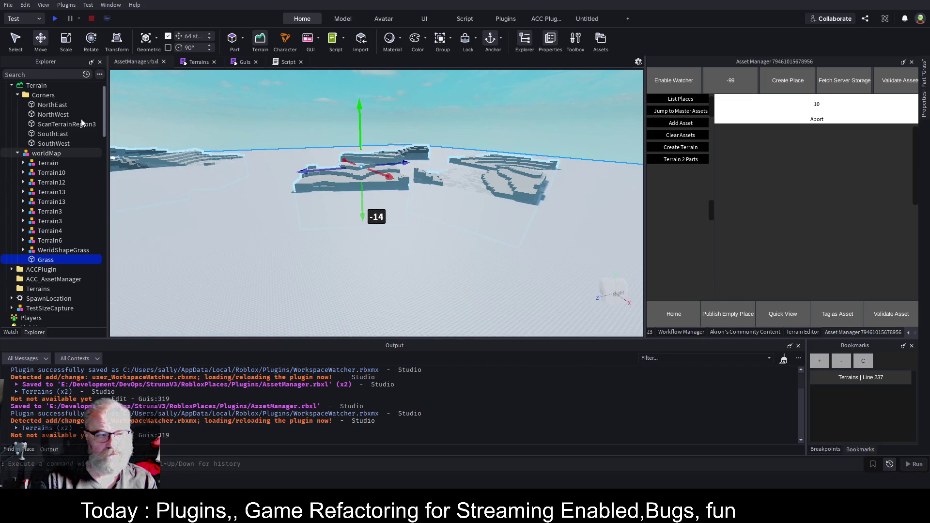
left_click(48, 154)
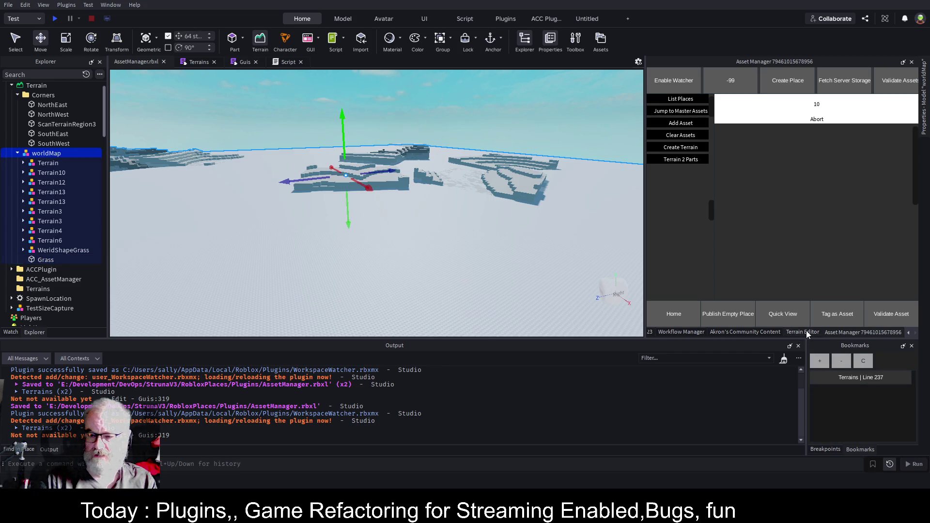
- Convert the worldMap parts to terrain with Convert 2 Terrain and shift the model about 18 studs
left_click(757, 333)
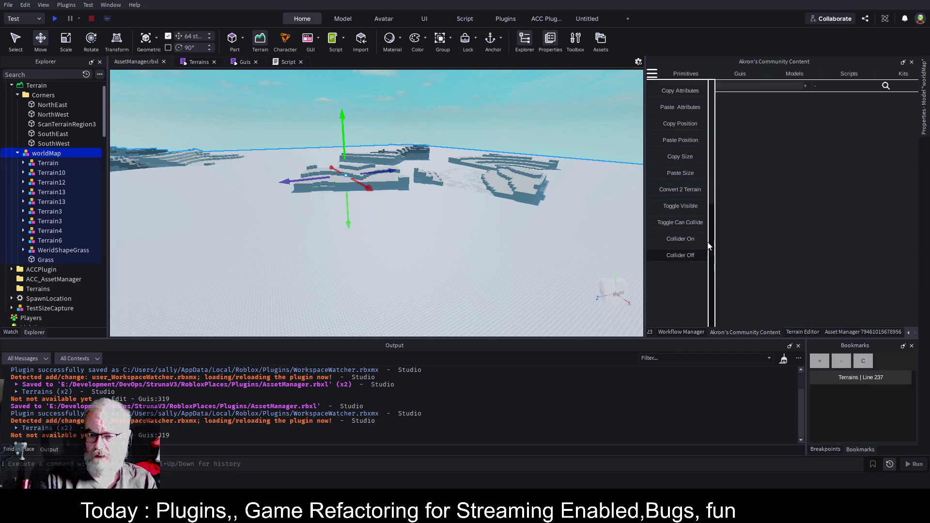
left_click(691, 190)
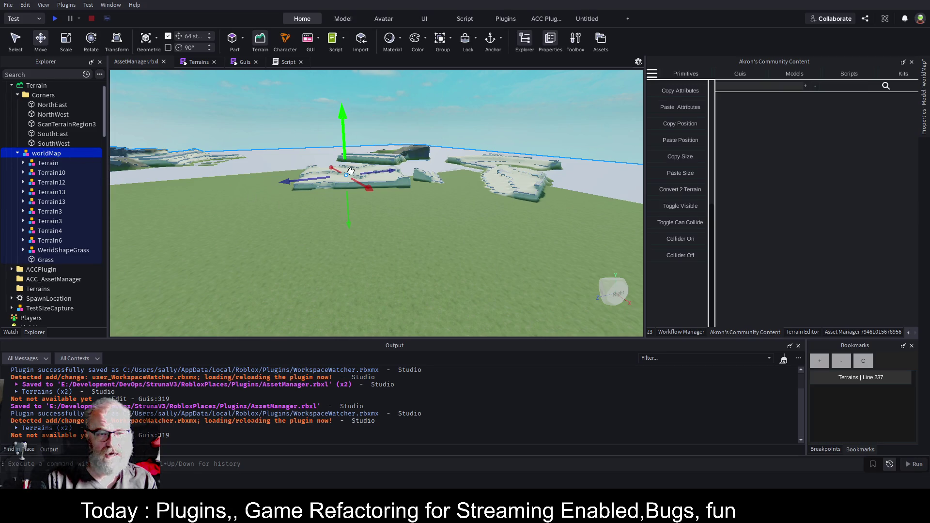
left_click_drag(351, 221, 351, 221)
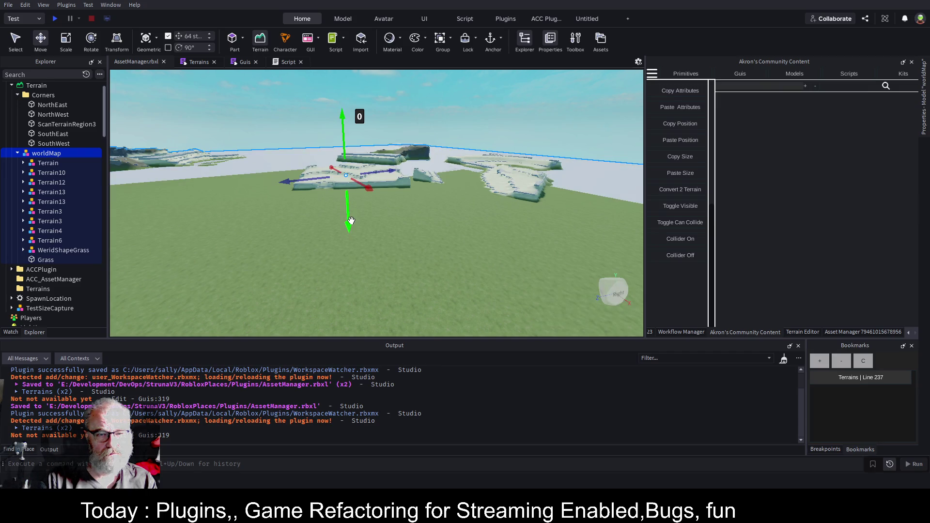
left_click_drag(349, 223, 340, 251)
left_click_drag(349, 216, 349, 237)
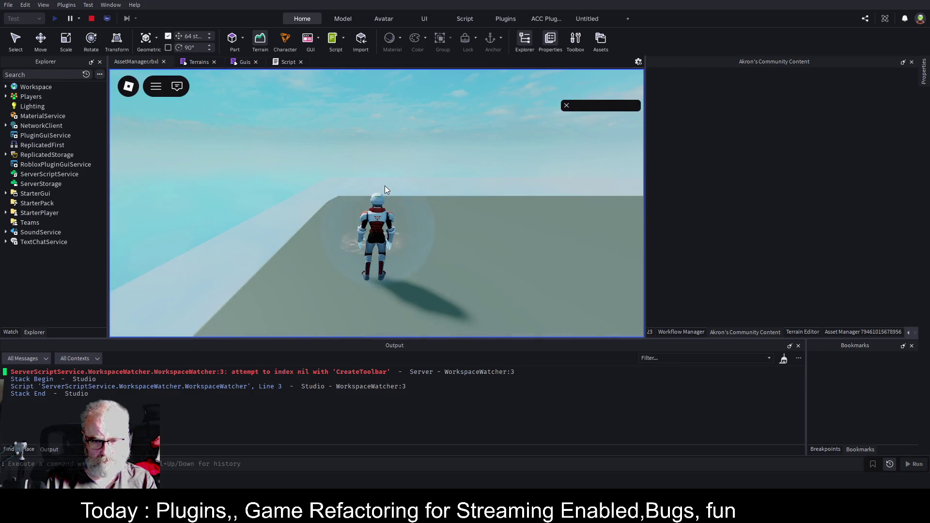
- Run the character off the baseplate and across the grass toward the distant rocks
right_click(453, 259)
key("w")
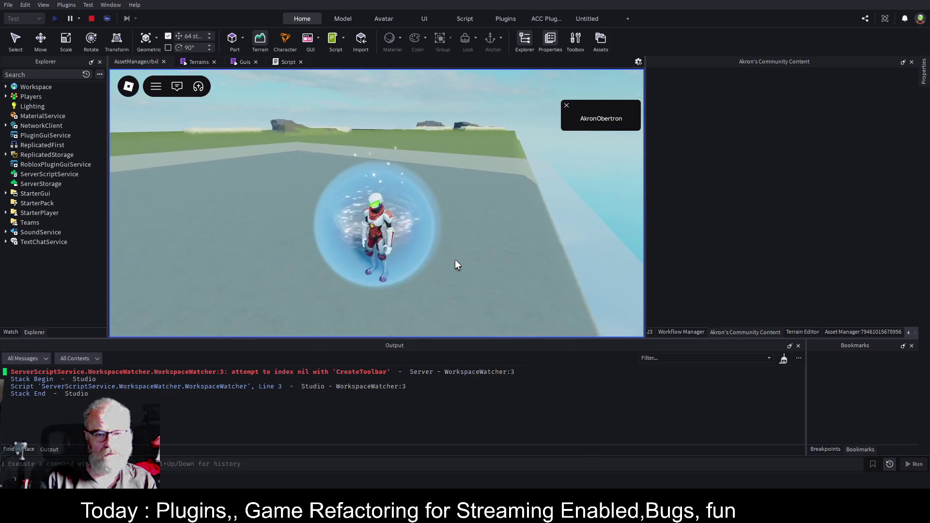
key("w")
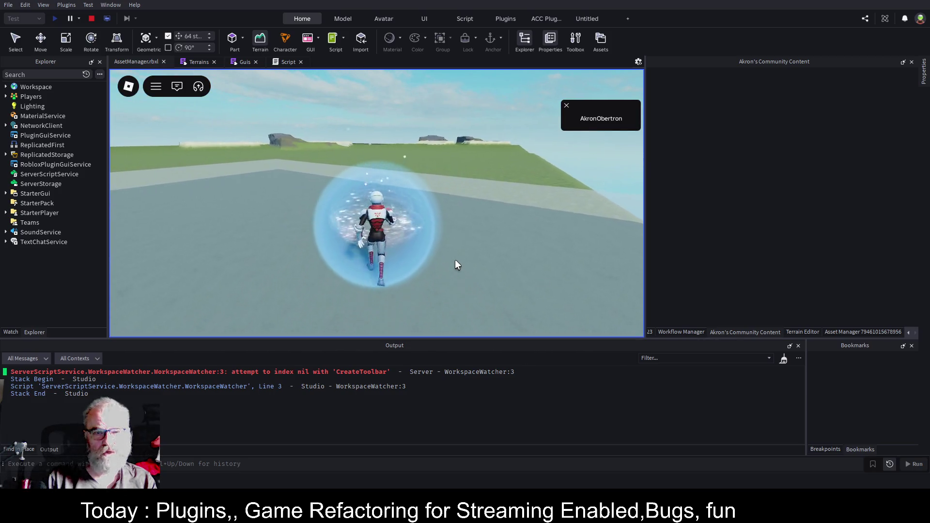
key("w")
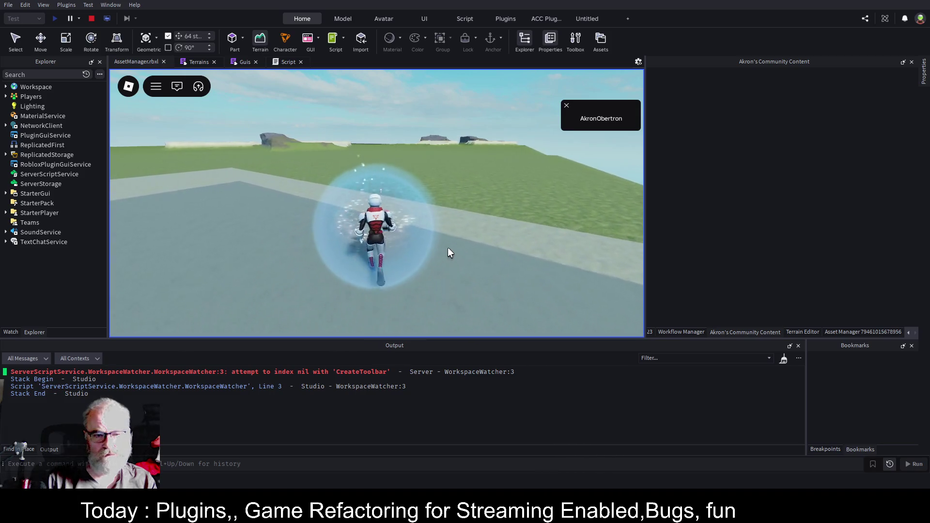
key("w")
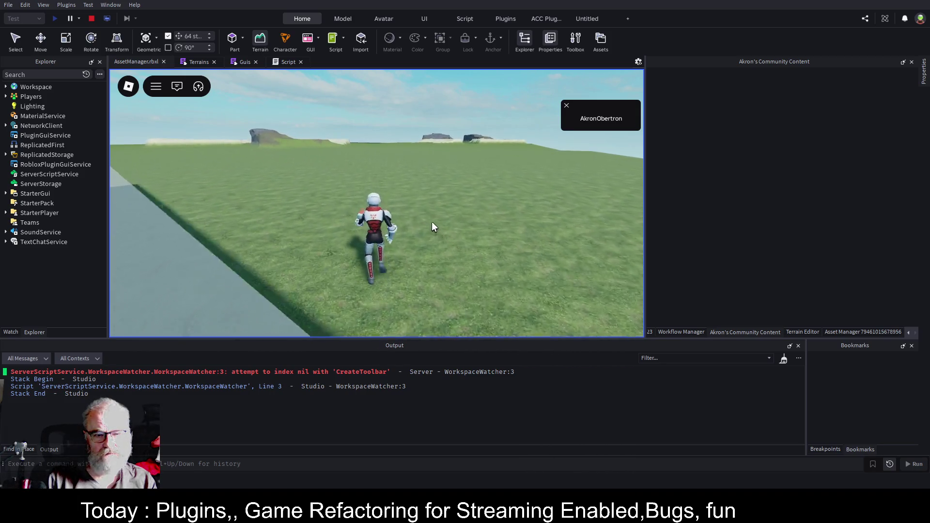
key("w")
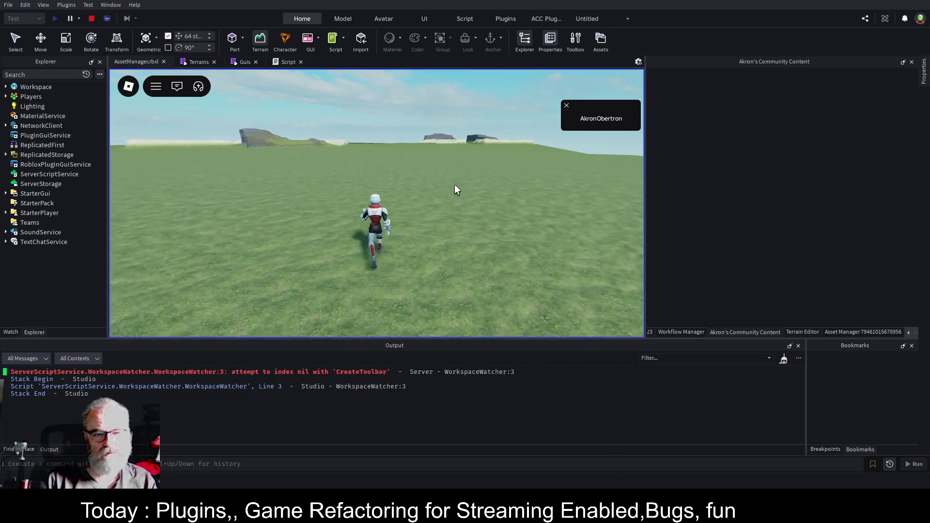
key("w")
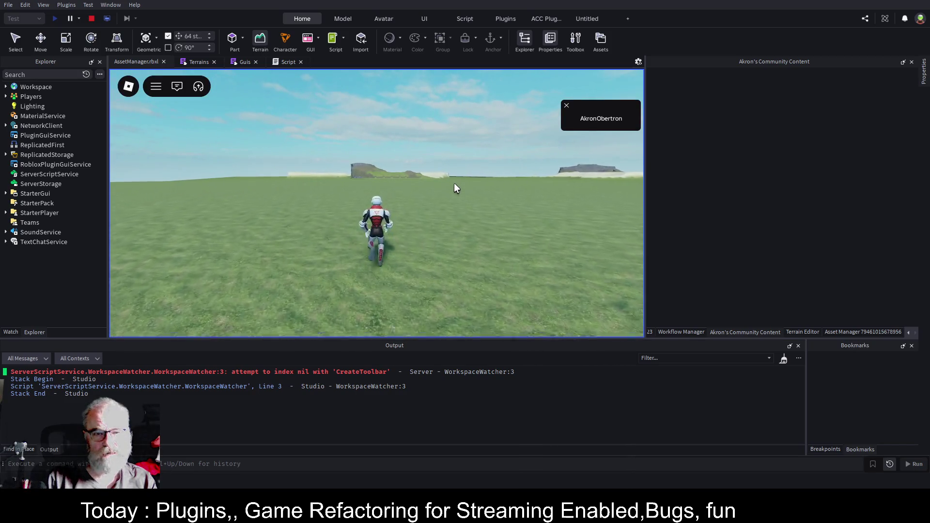
key("w")
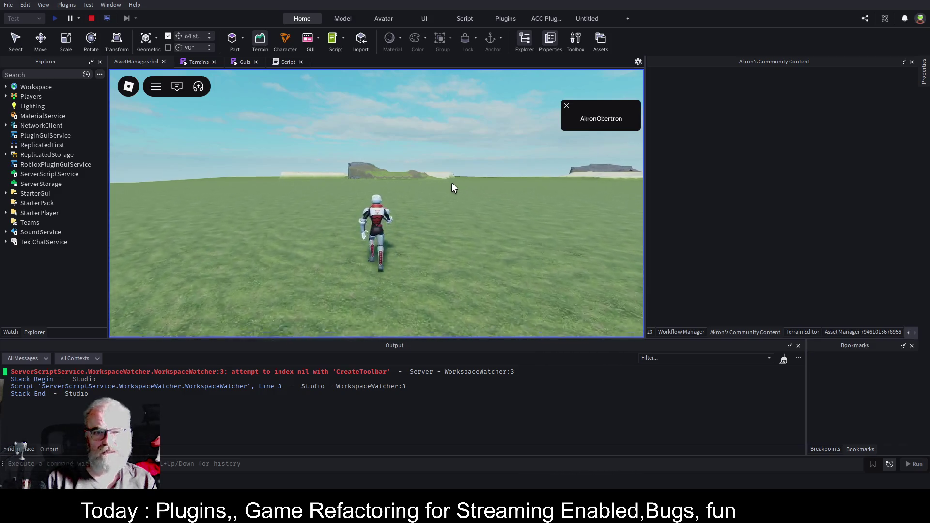
key("w")
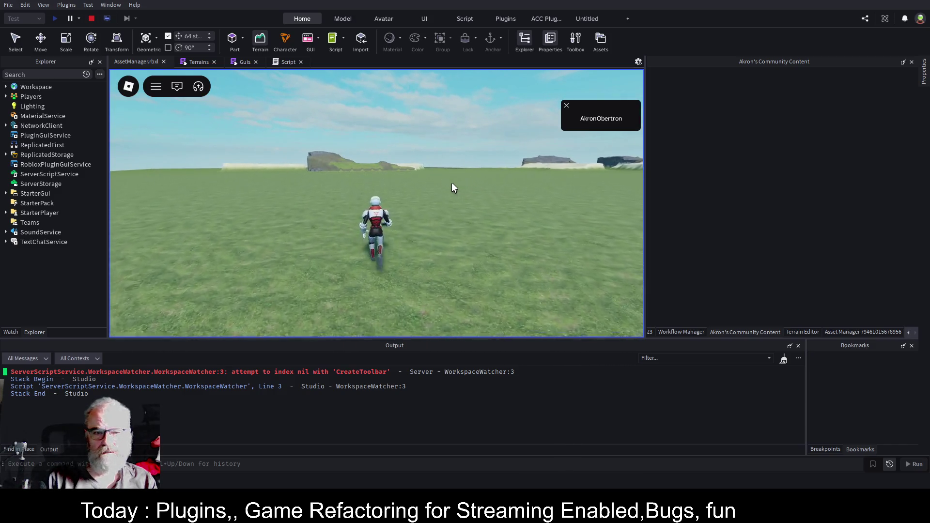
key("w")
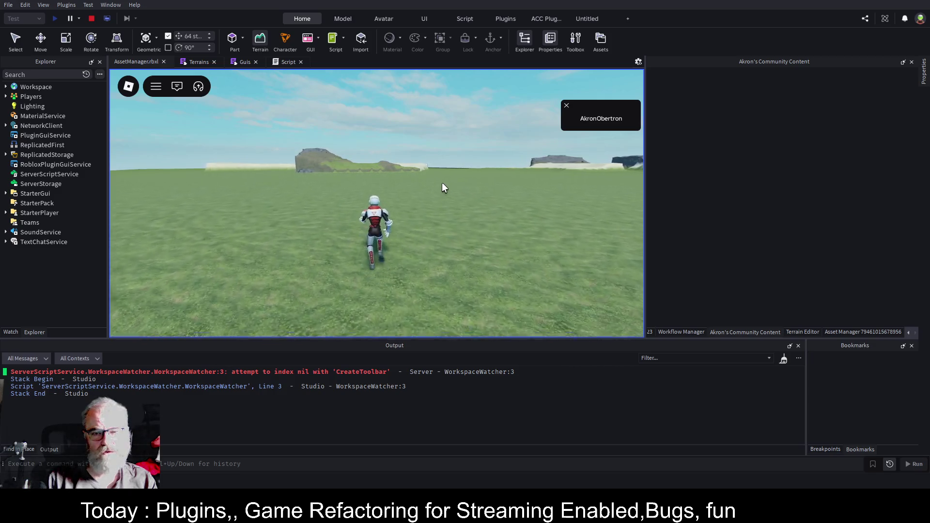
- Reach the large rock, climb the grassy hill, and cross the sand back onto grass
key("w")
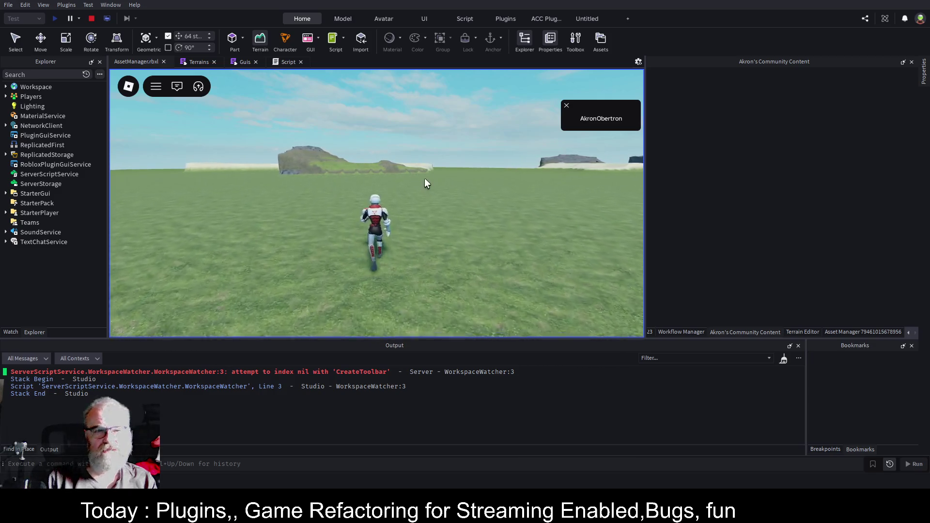
key("w")
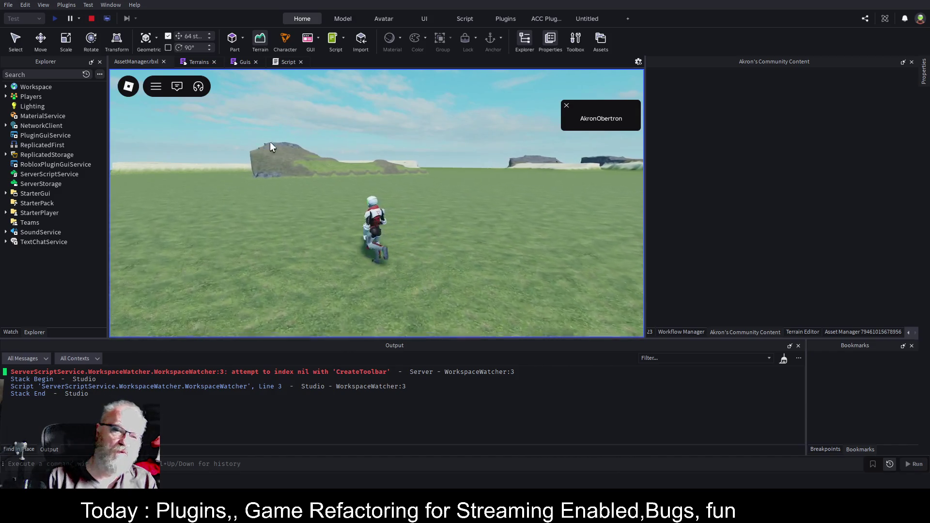
key("w")
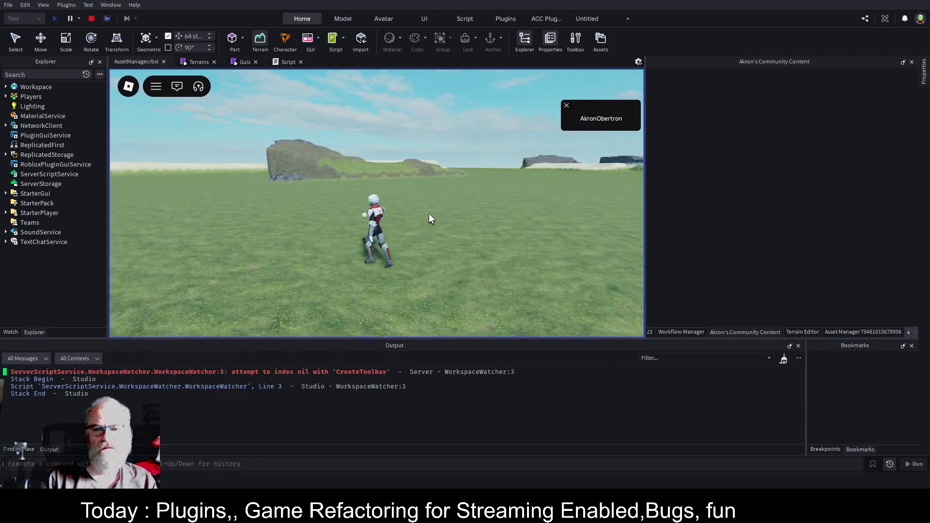
key("w")
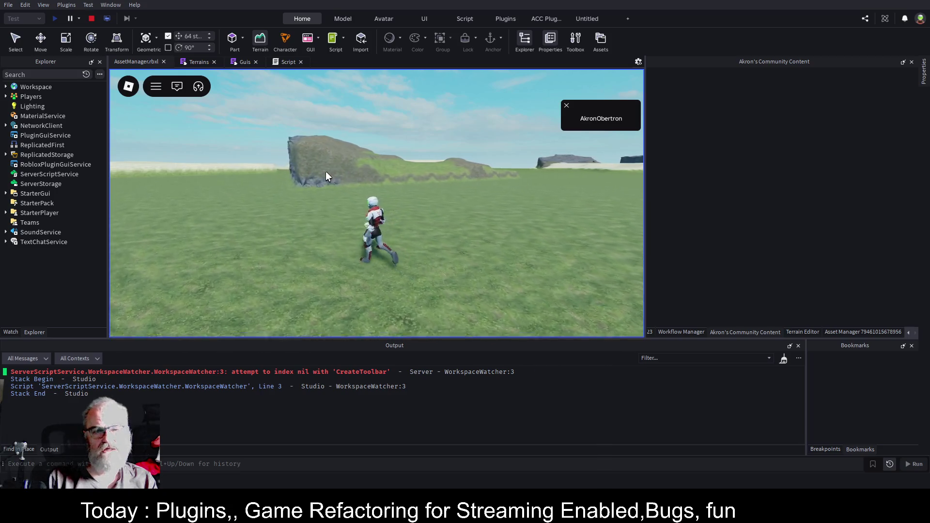
key("w")
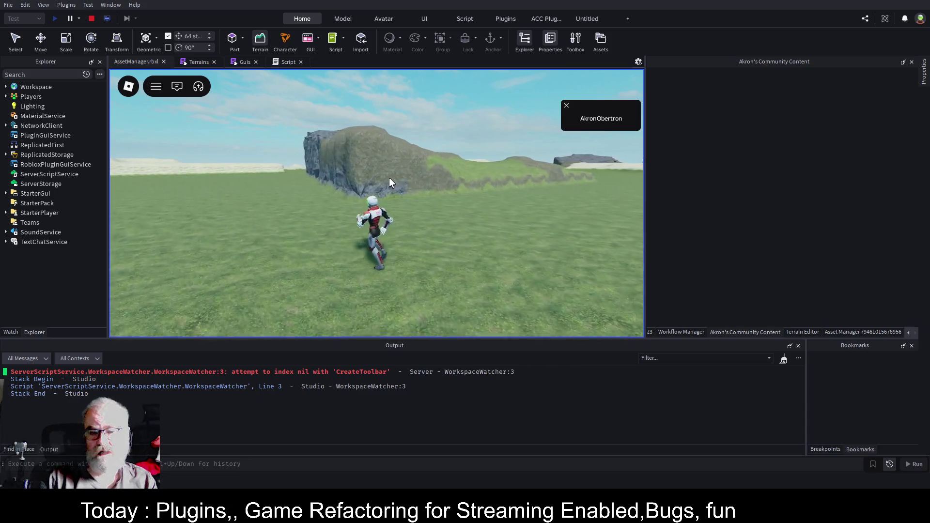
key("w")
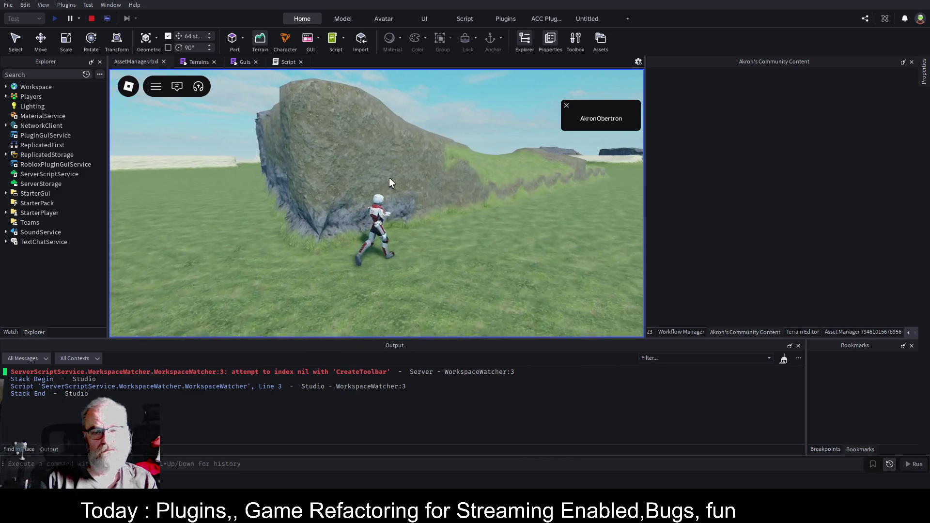
key("w")
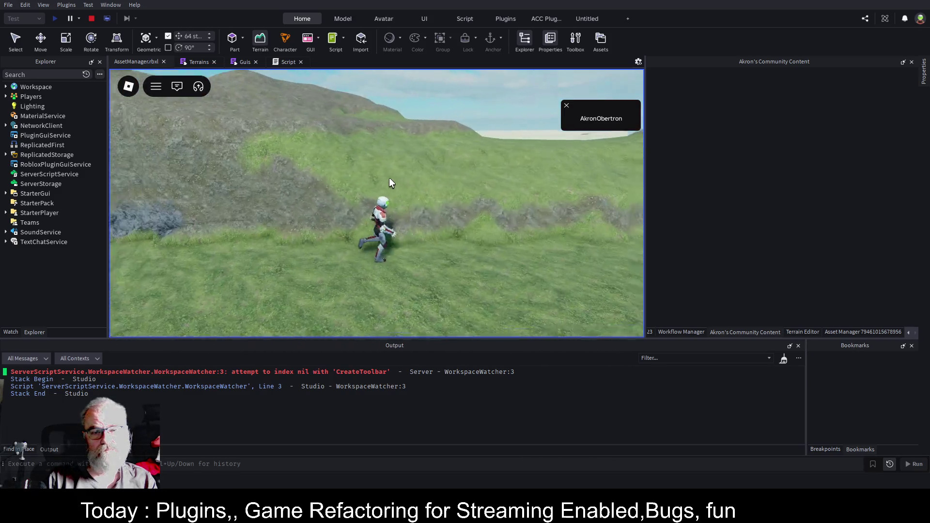
key("w")
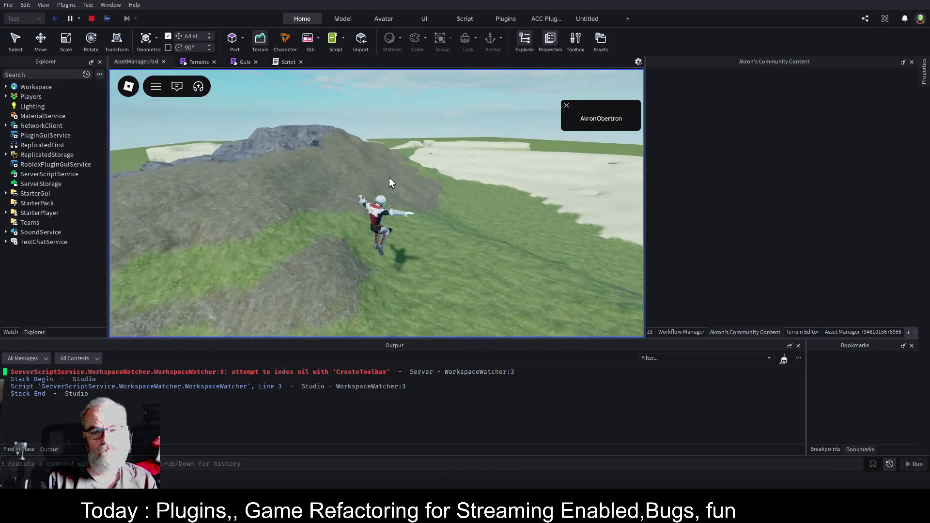
key("w")
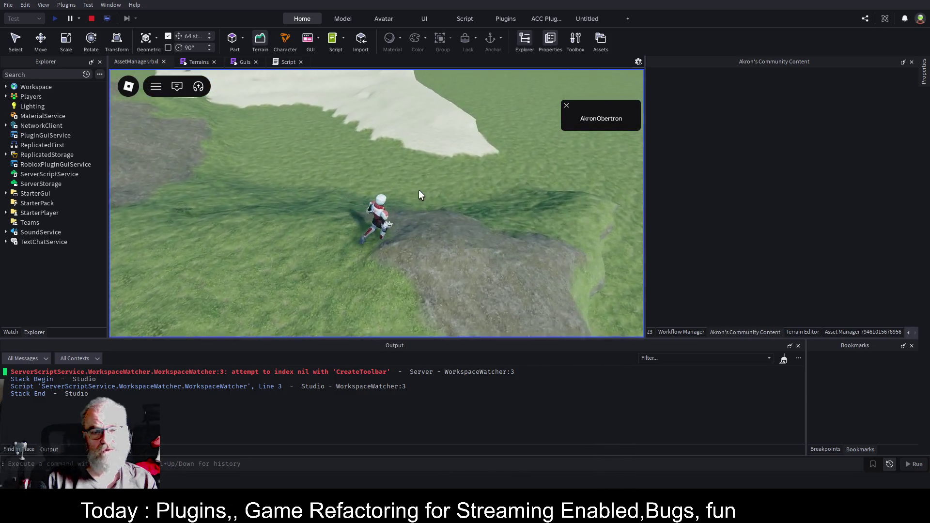
key("w")
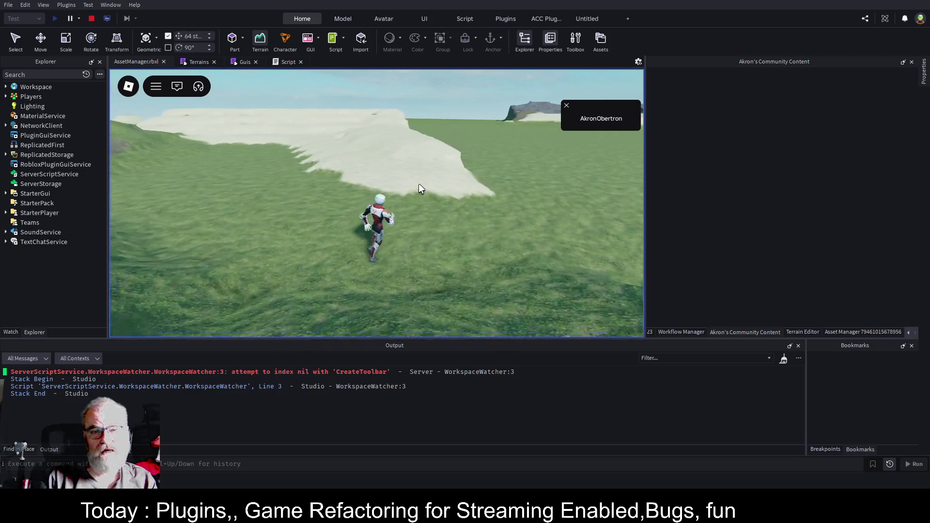
key("w")
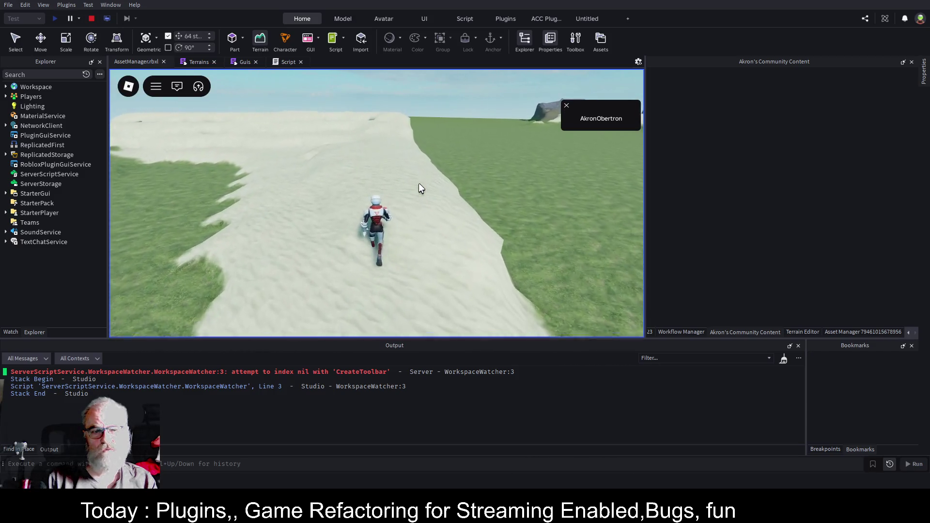
key("w")
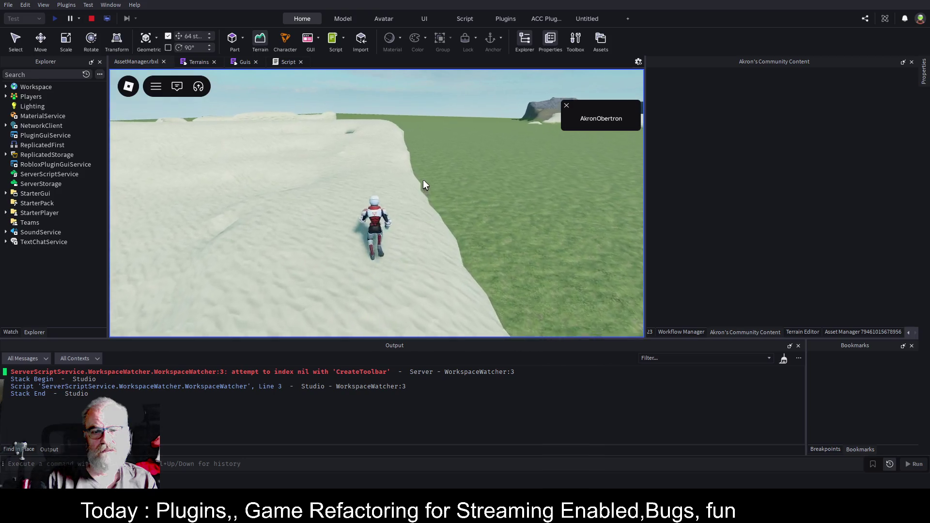
key("w")
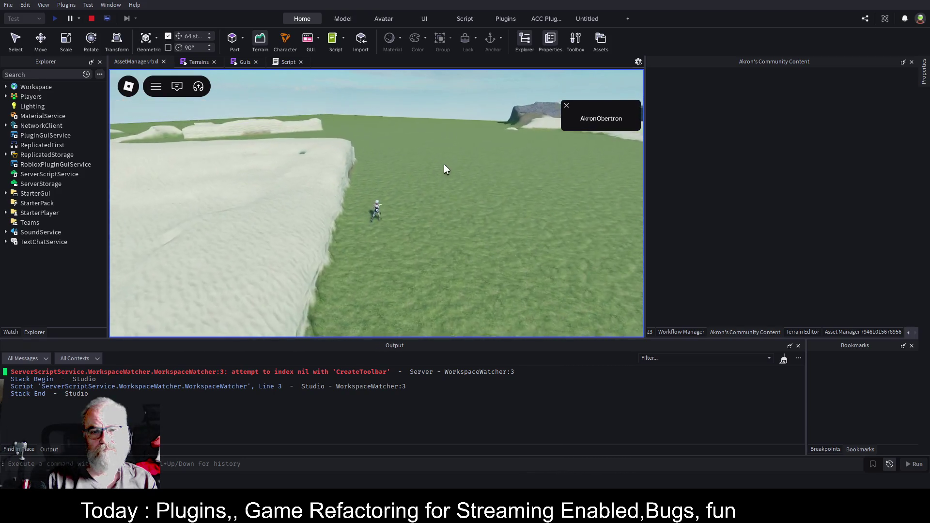
key("w")
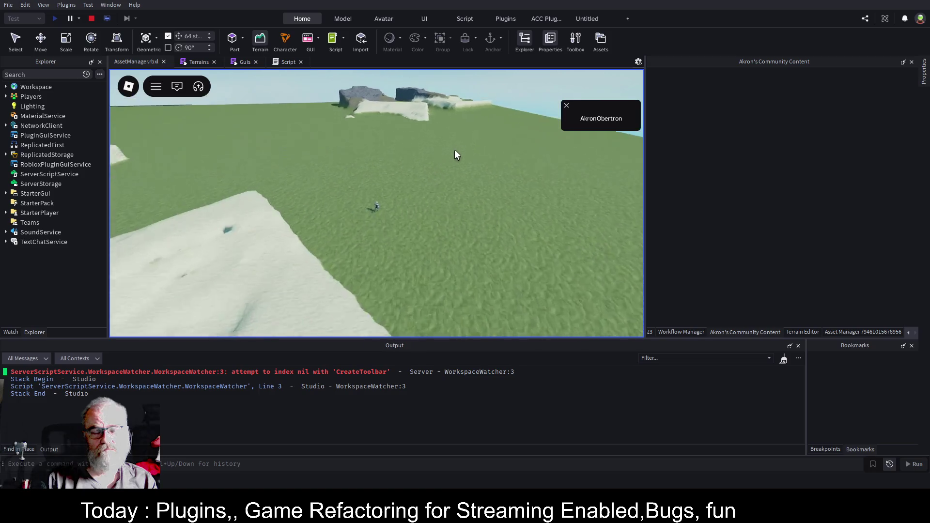
- Stop the play-test and wipe all terrain with the Terrain Editor's Clear All Terrain
left_click(92, 19)
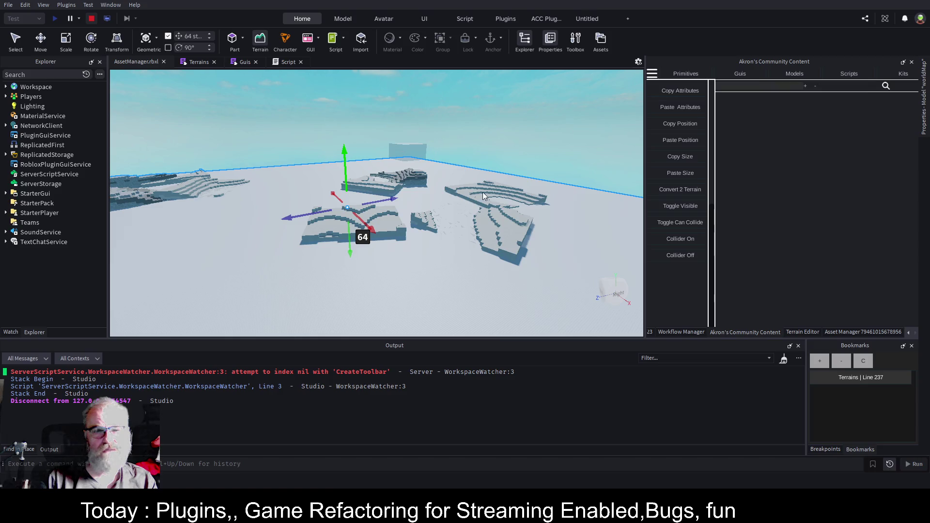
key("f")
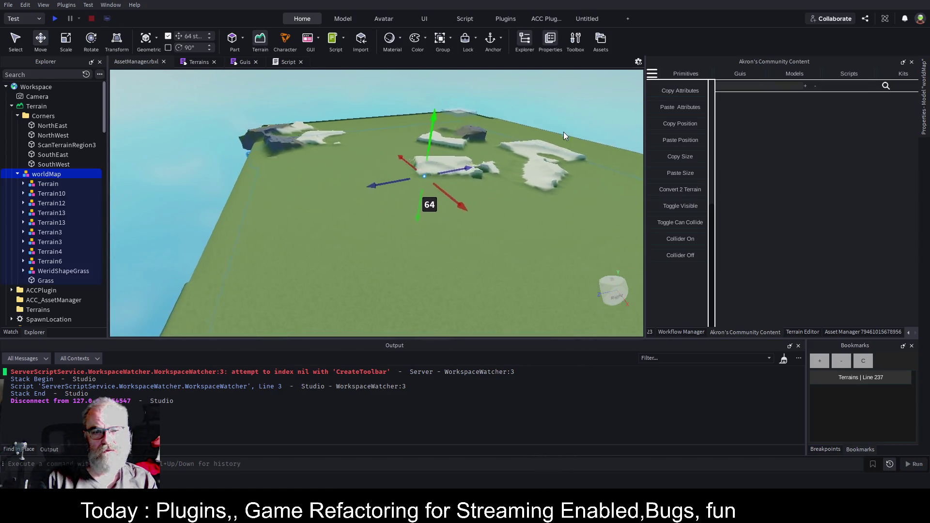
left_click(61, 107)
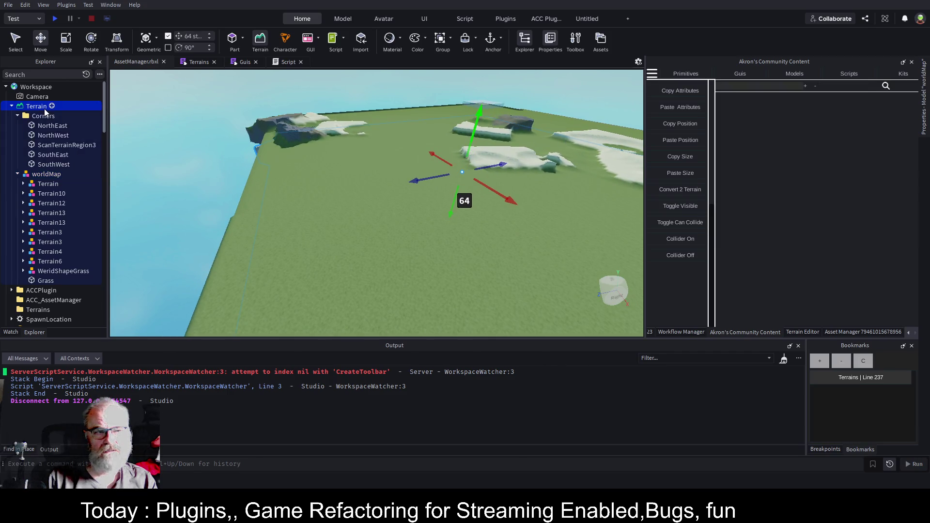
left_click(811, 332)
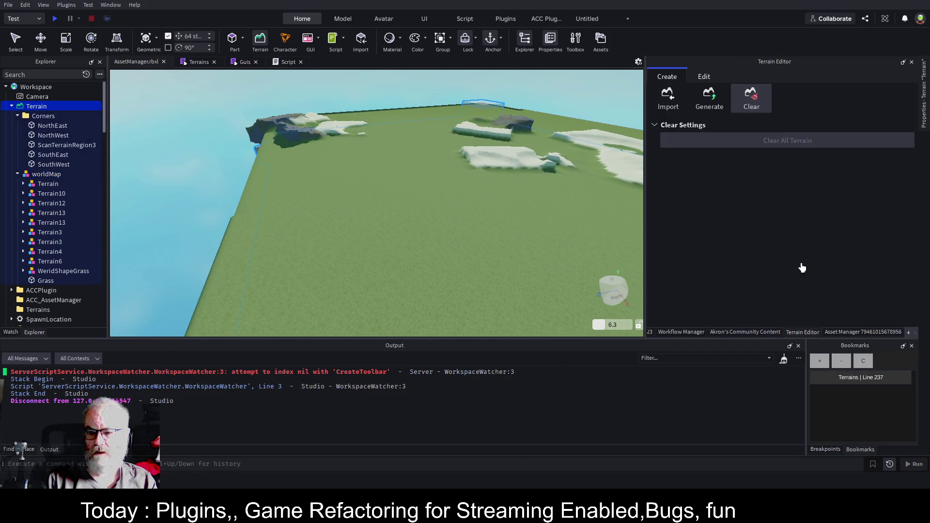
left_click(760, 99)
left_click(760, 101)
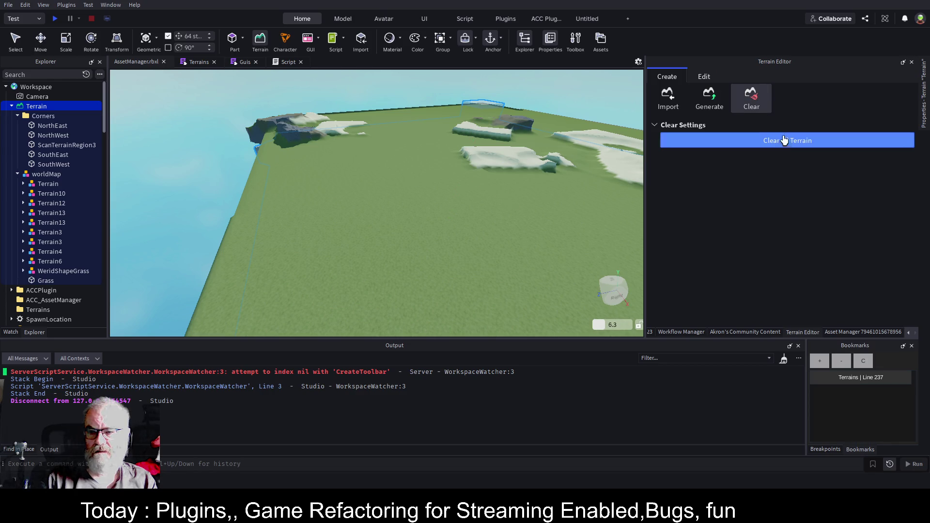
left_click(785, 141)
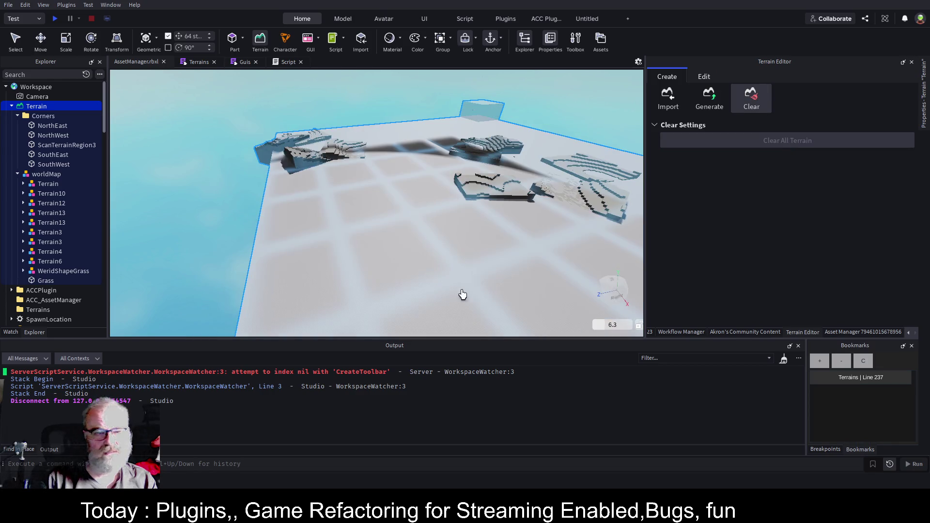
- Delete the worldMap model and save the place
left_click(49, 175)
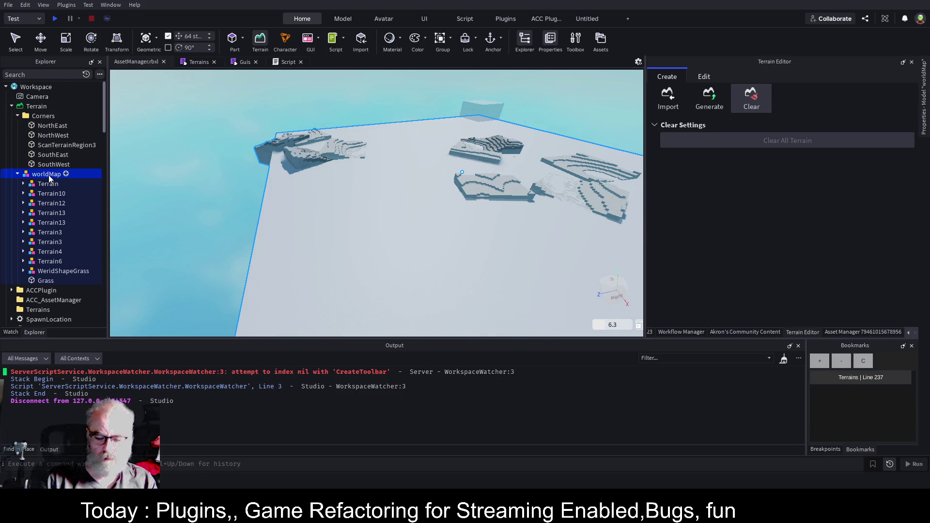
key("Delete")
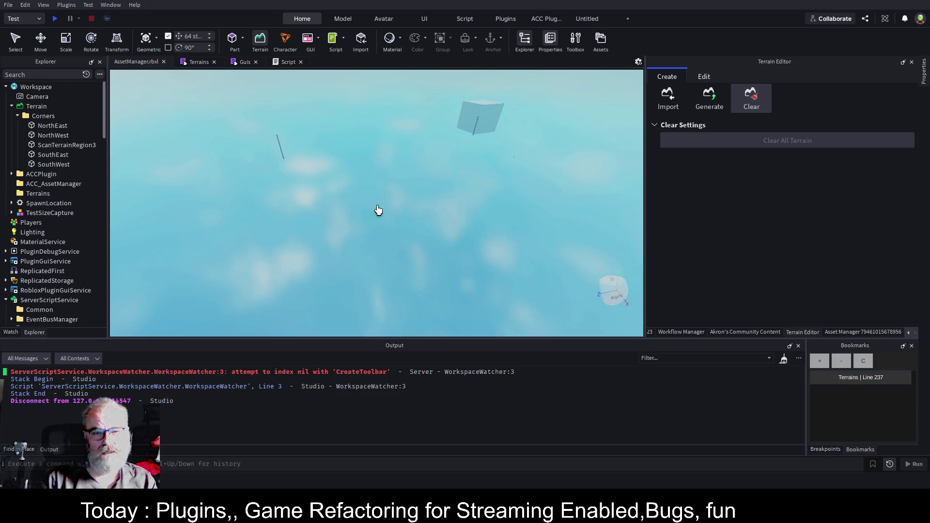
key("ctrl+s")
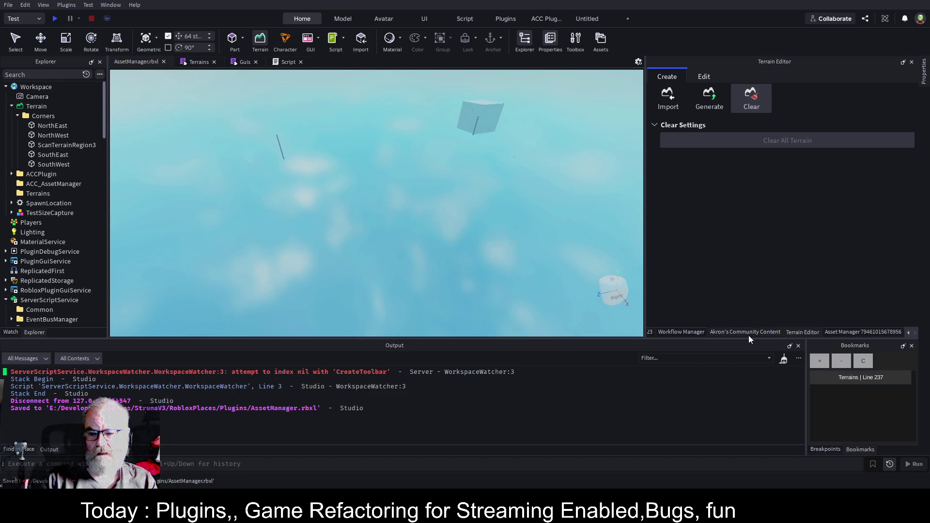
- Generate a 30-piece worldMap from the Asset Manager and expand it in Explorer
left_click(843, 332)
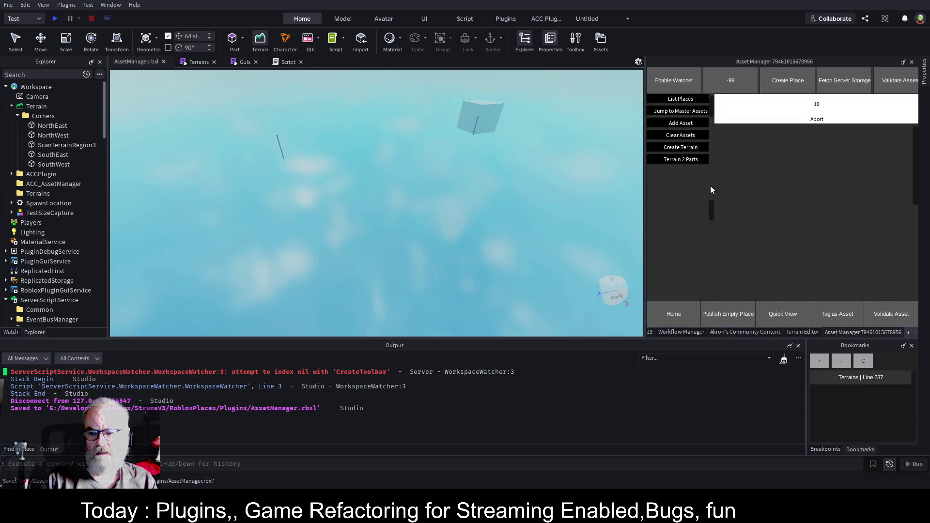
left_click(826, 102)
type("30")
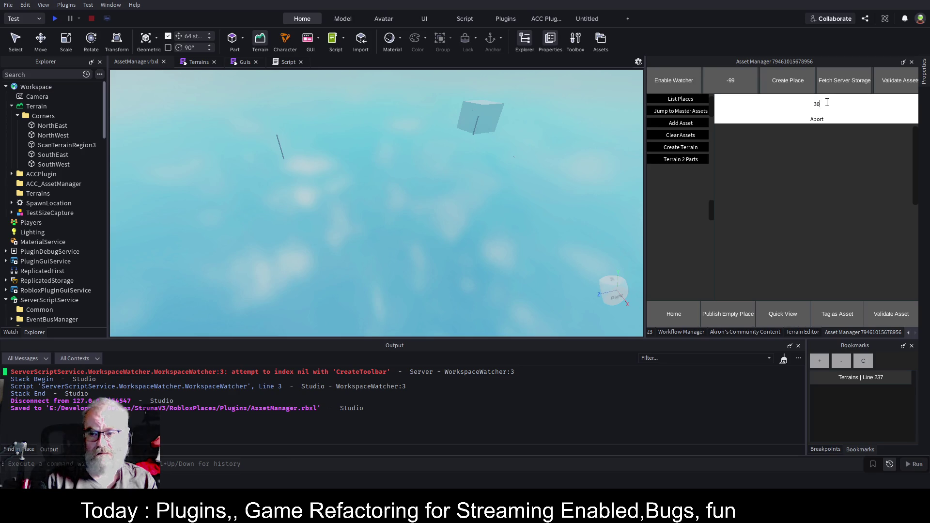
left_click(682, 147)
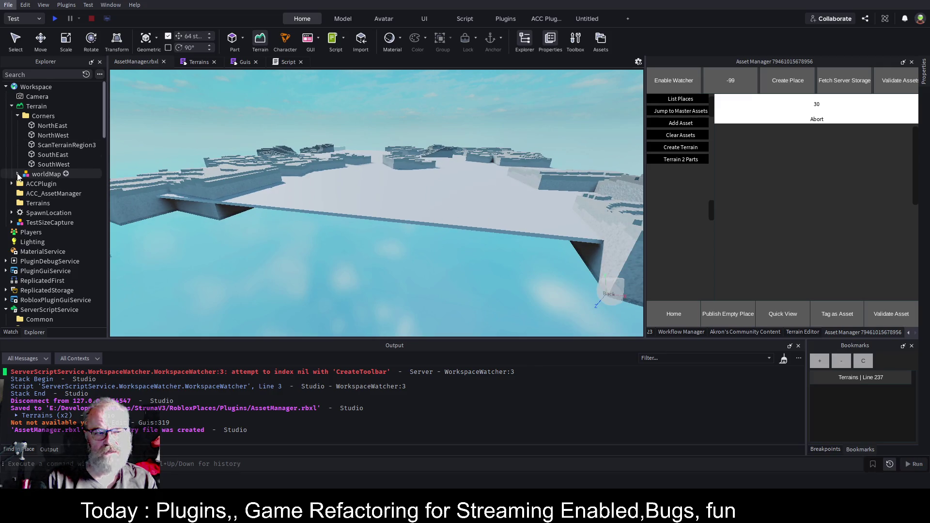
left_click(18, 175)
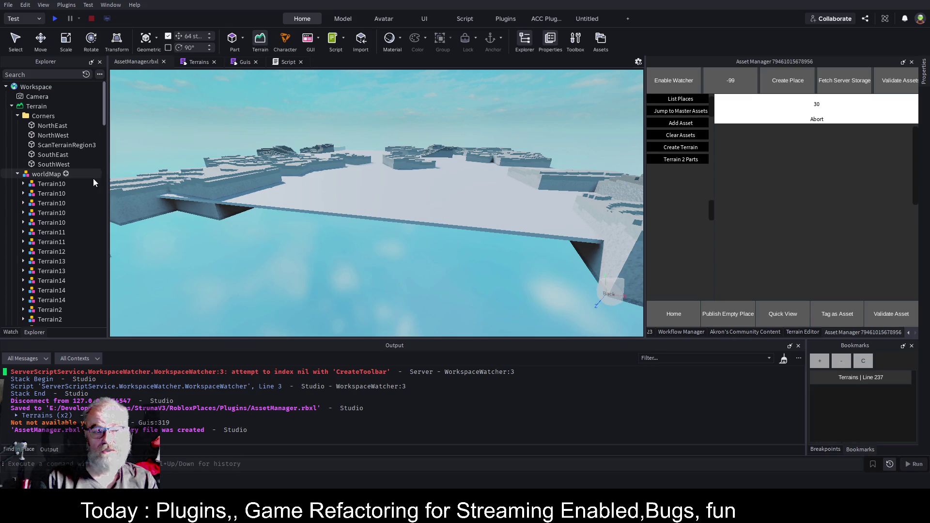
- Raise the worldMap's Grass part 18 units with the Move tool
scroll(67, 194, "down", 6)
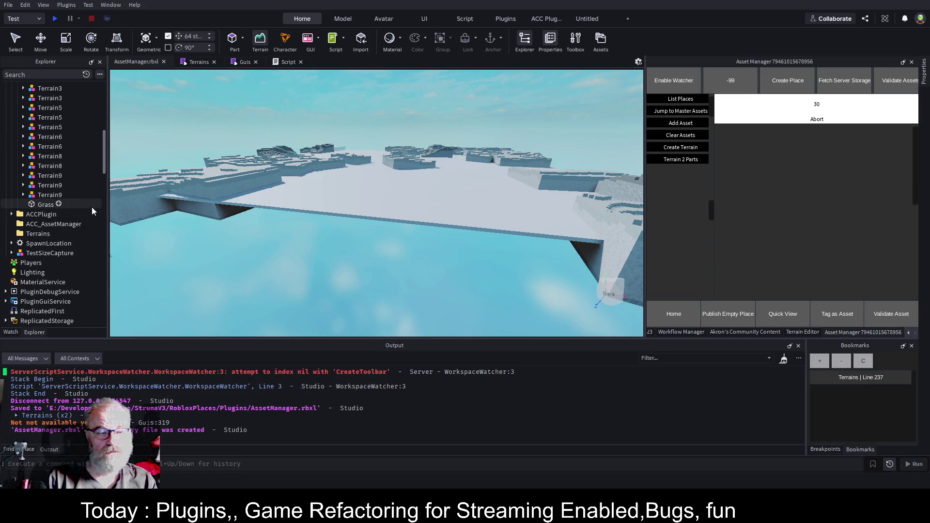
left_click(46, 205)
key("ctrl+2")
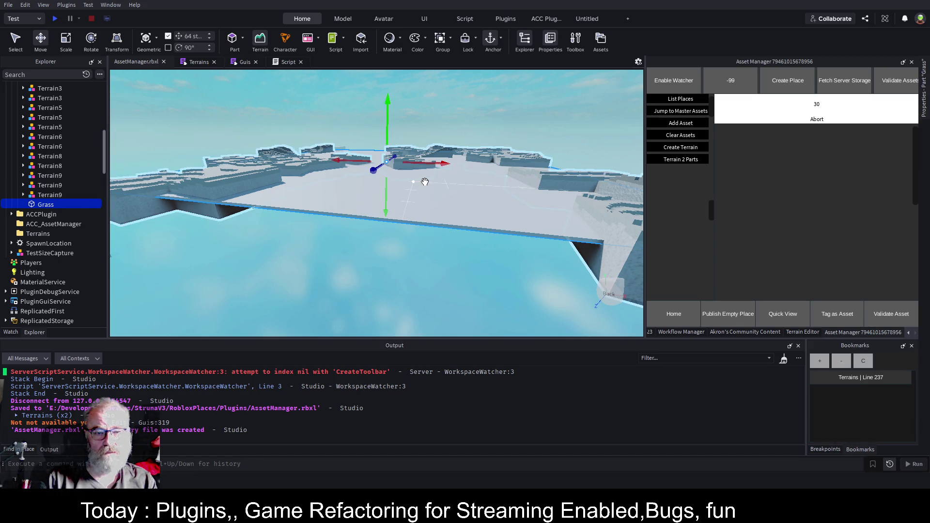
left_click_drag(386, 126, 386, 122)
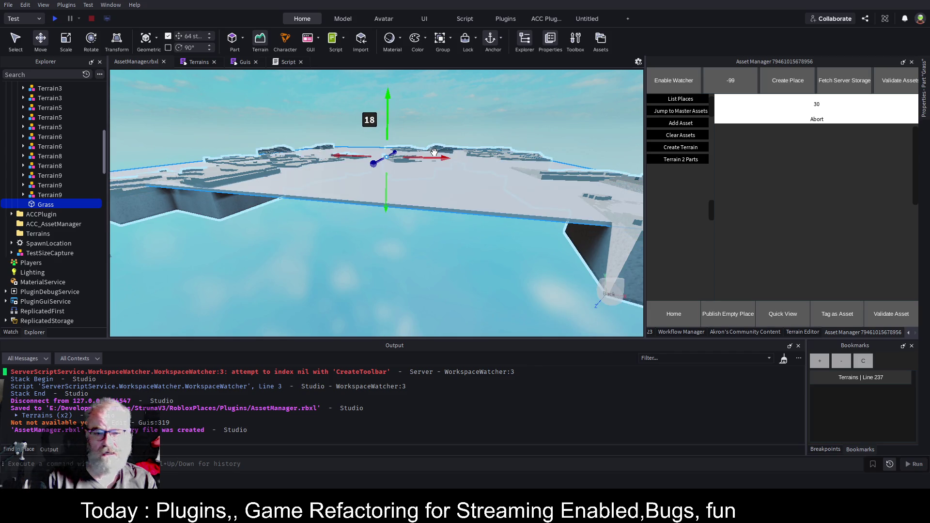
scroll(519, 148, "up", 10)
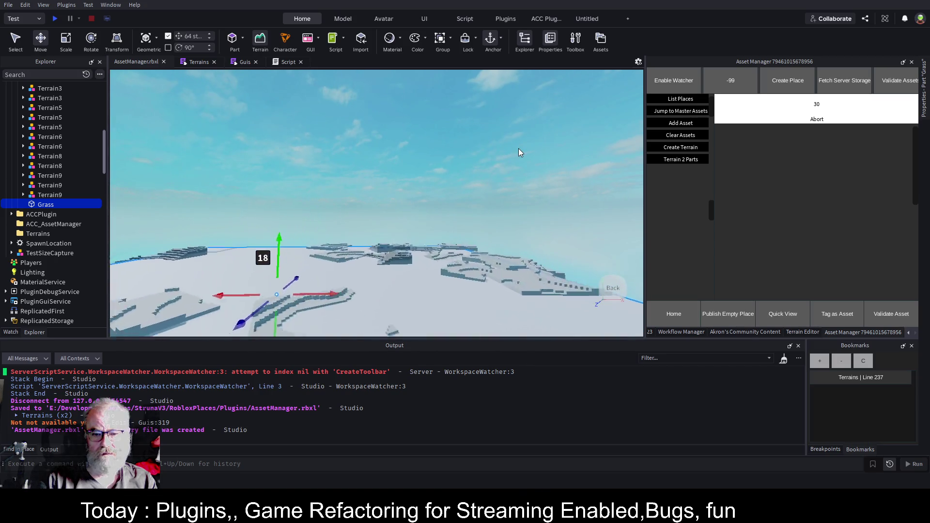
scroll(519, 148, "down", 10)
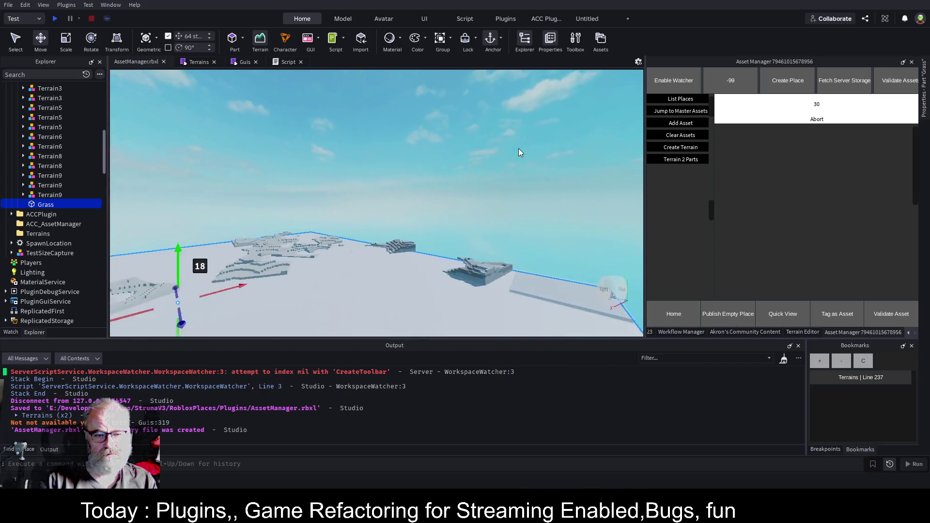
key("Left")
key("Left")
key("Left")
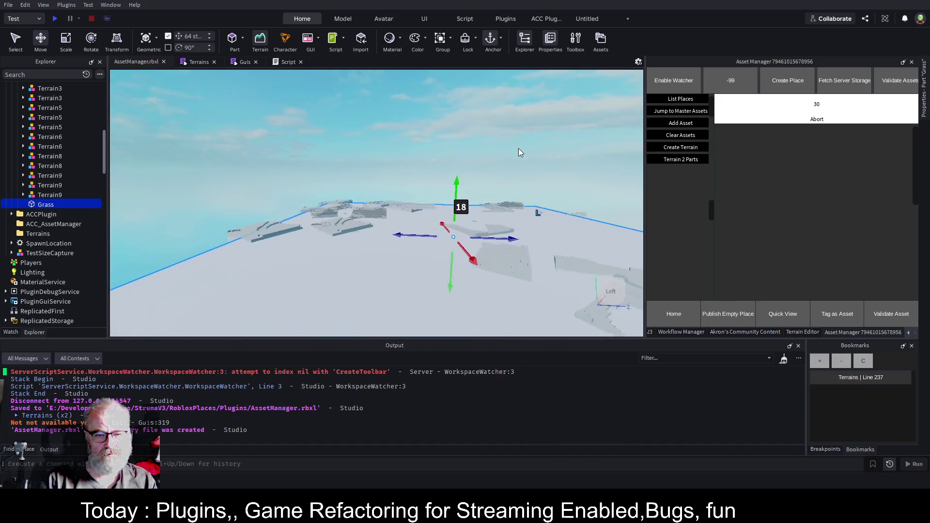
key("Left")
key("Left")
key("Left")
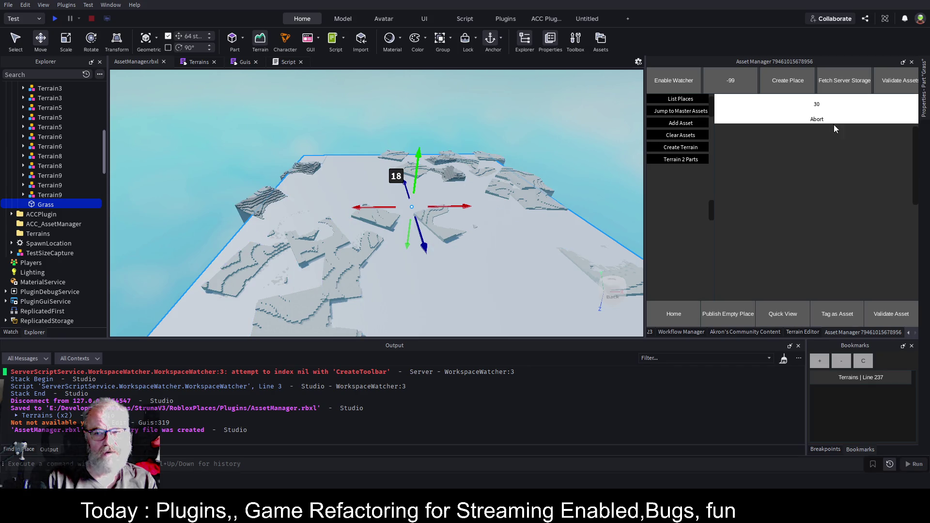
- Run Terrain 2 Parts, regenerate terrain with Create Terrain, and select the worldMap model
left_click(677, 160)
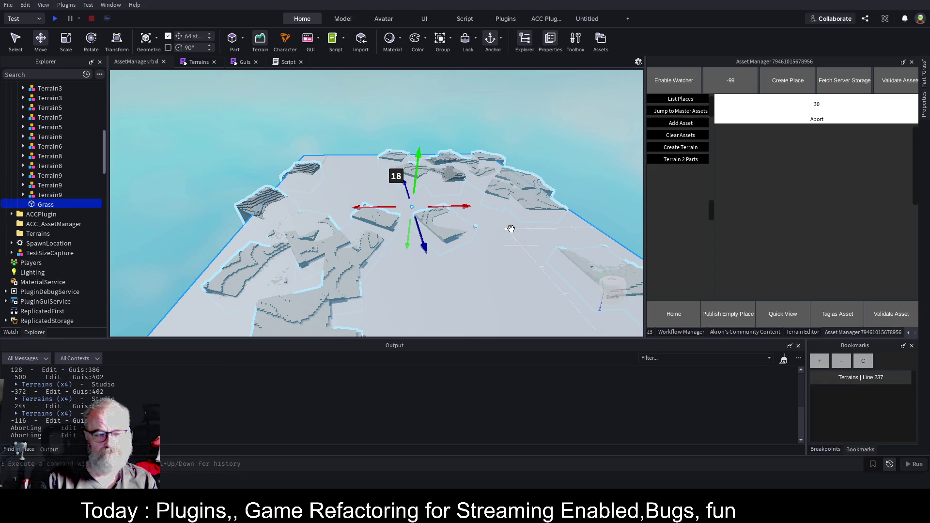
left_click(675, 148)
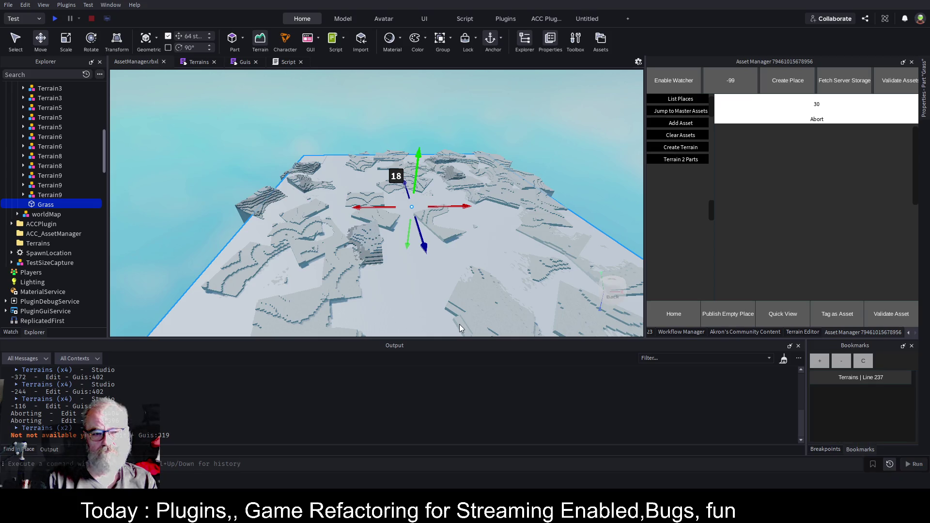
mouse_move(468, 220)
left_mouse_down()
mouse_move(511, 257)
mouse_move(472, 229)
mouse_move(482, 234)
left_mouse_up()
key("f")
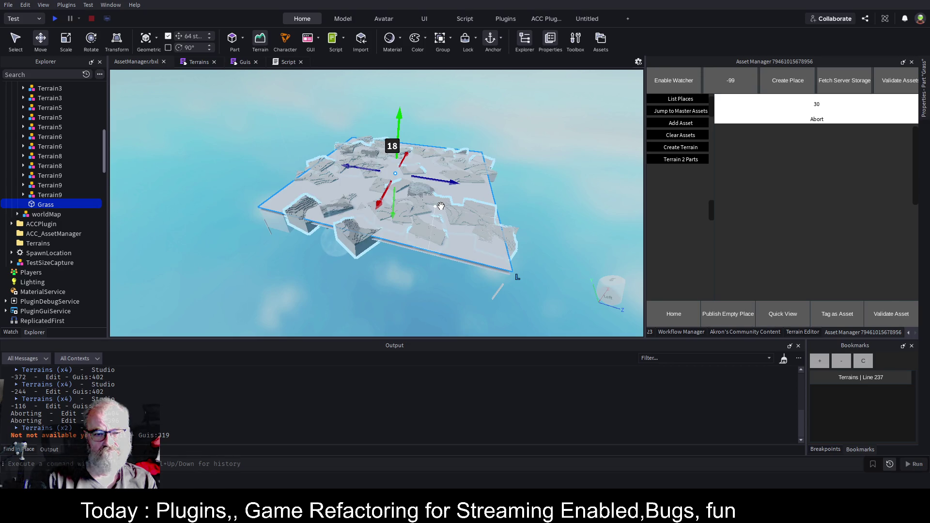
mouse_move(106, 152)
left_mouse_down()
mouse_move(109, 103)
mouse_move(109, 137)
left_mouse_up()
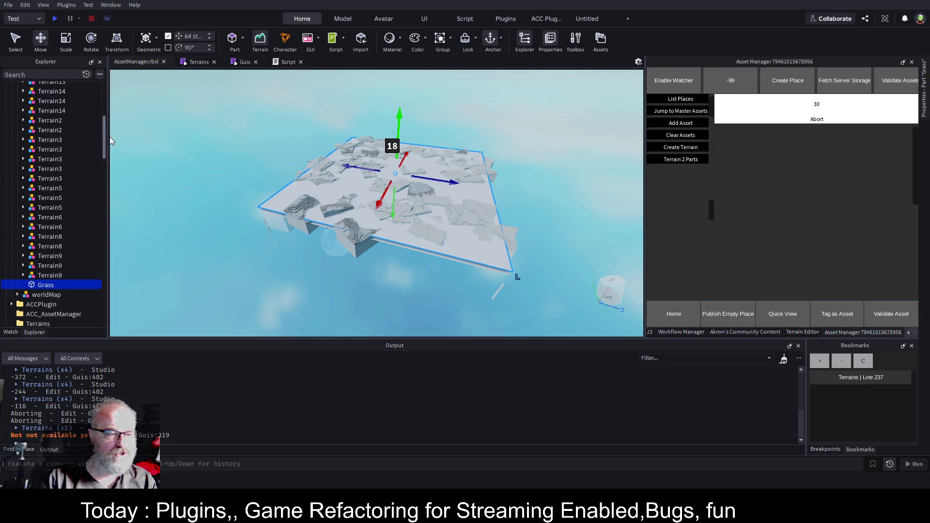
key("Left")
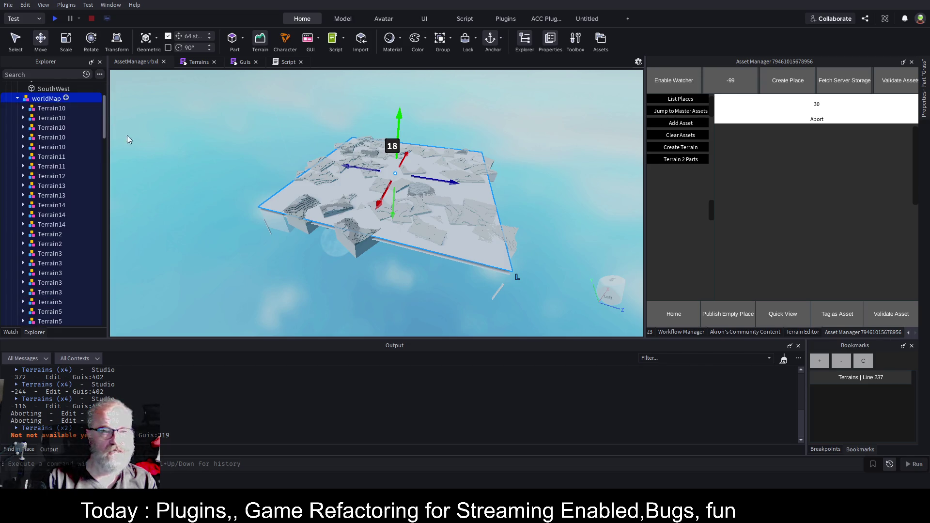
- Convert the worldMap pieces into terrain with Convert 2 Terrain, then delete the worldMap model
left_click(754, 332)
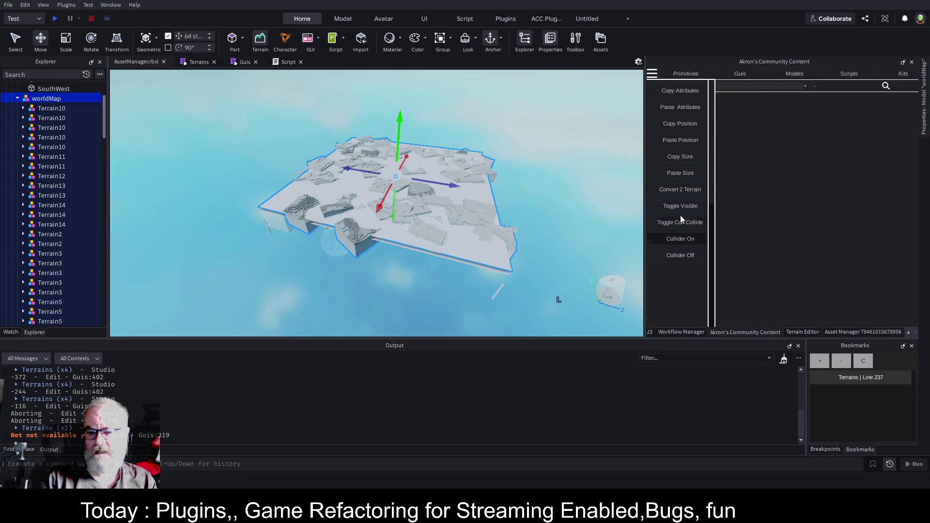
left_click(690, 189)
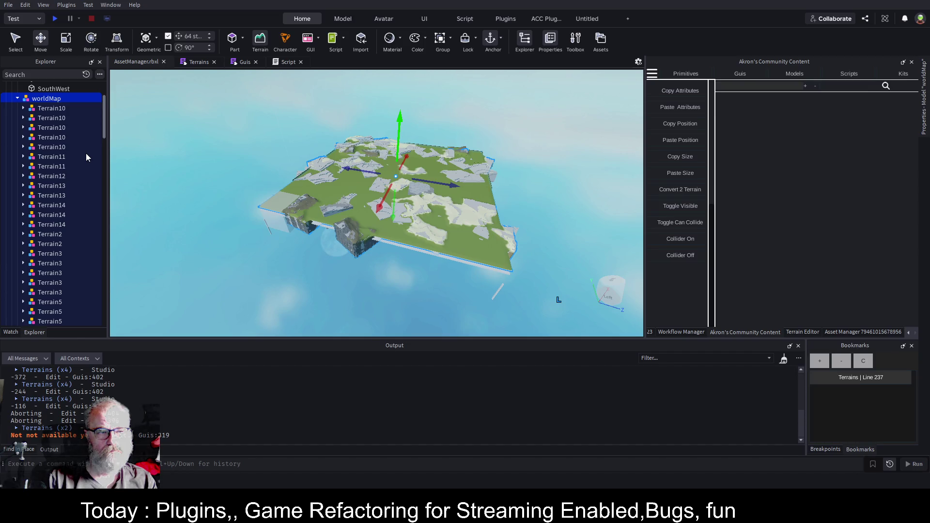
key("Escape")
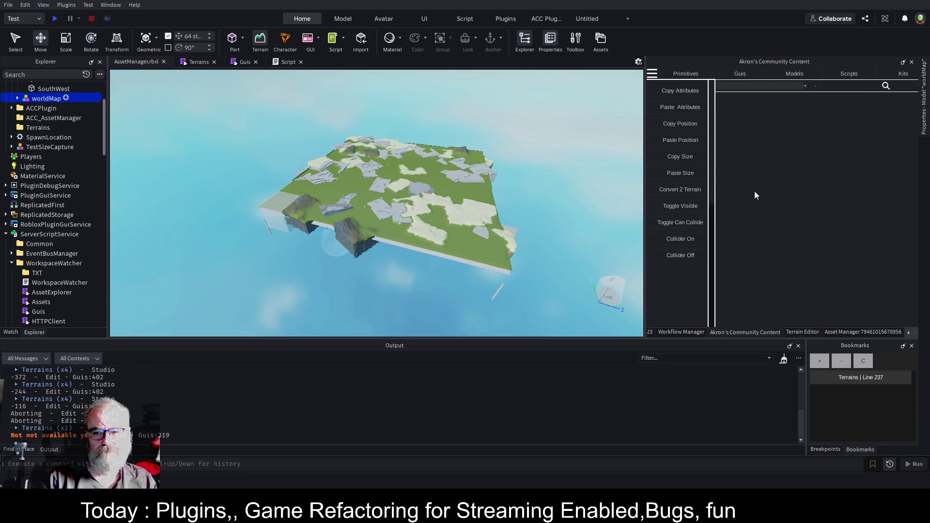
left_click(686, 187)
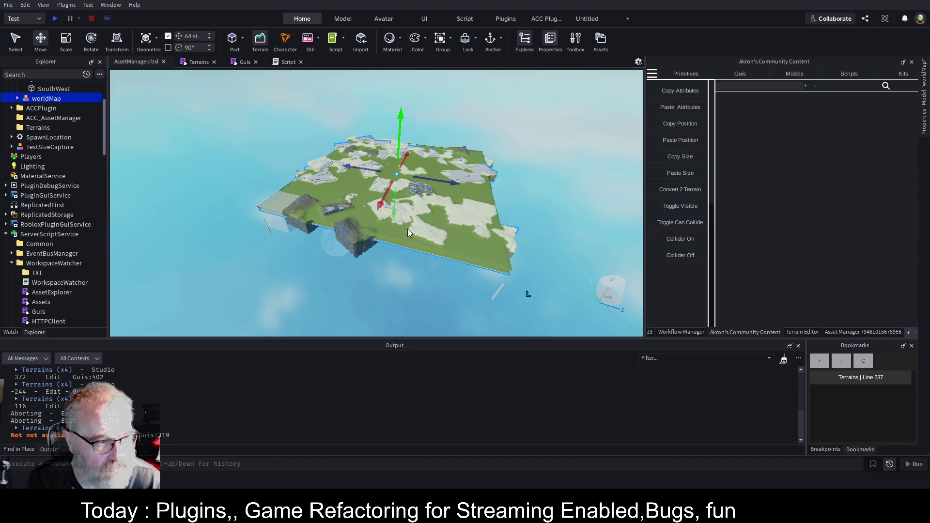
key("Delete")
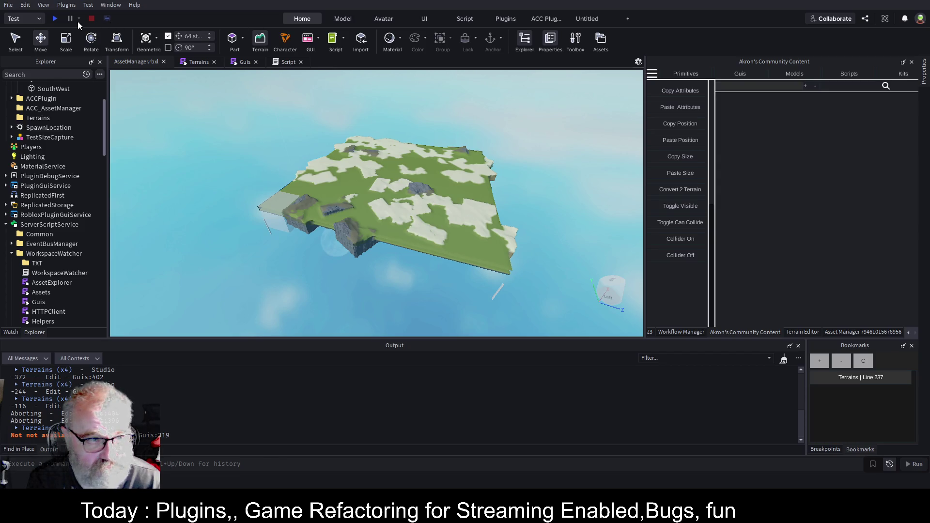
left_click(56, 18)
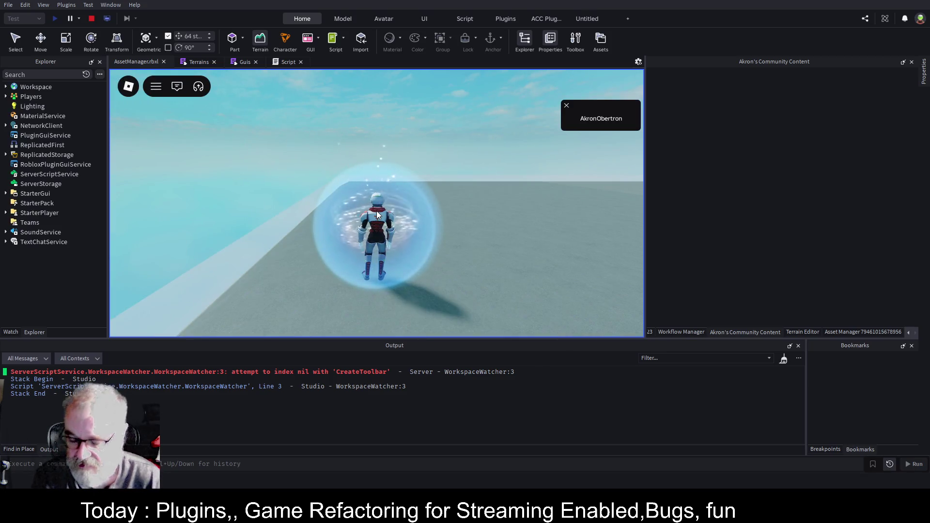
key("w")
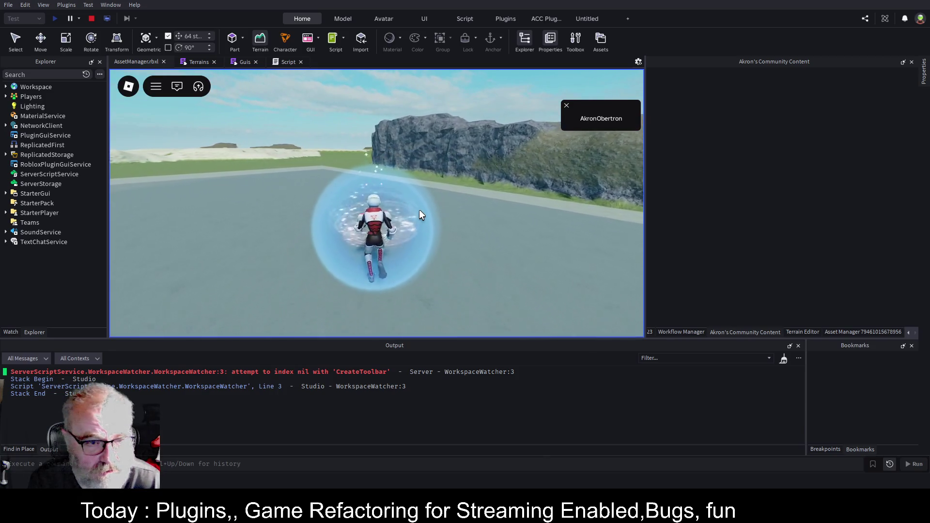
key("a")
key("w")
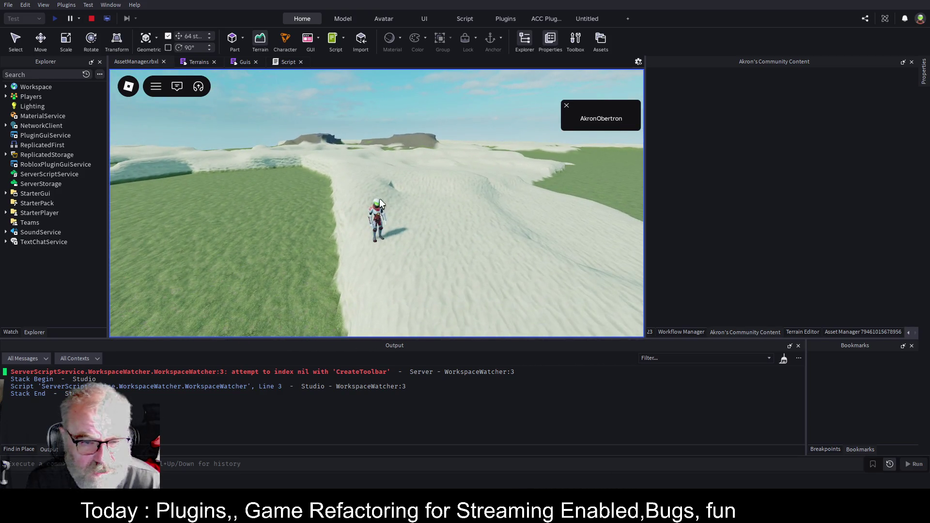
key("w")
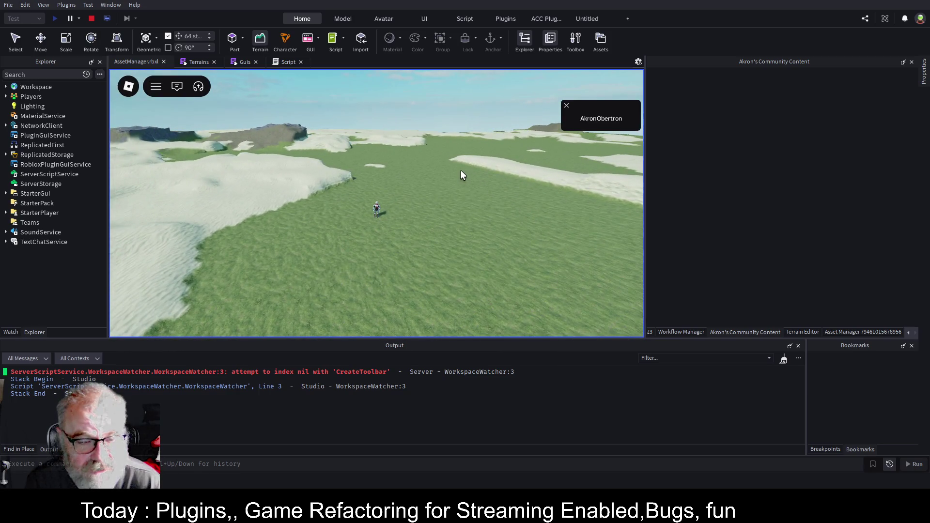
left_click(89, 19)
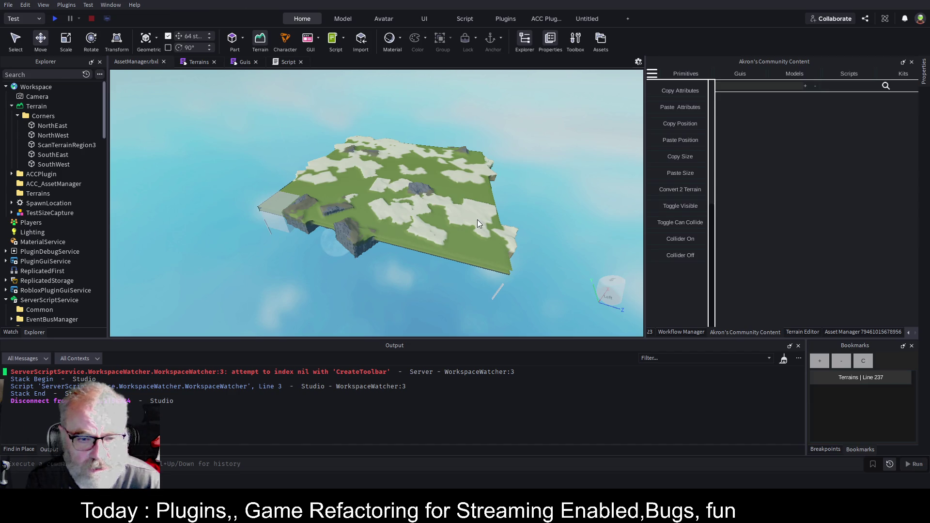
scroll(51, 175, "down", 5)
scroll(50, 176, "down", 10)
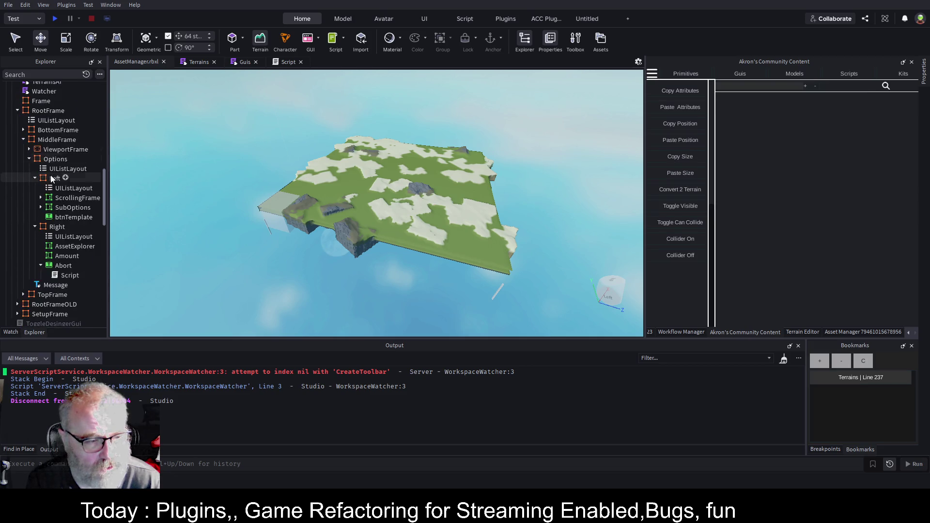
scroll(50, 187, "down", 5)
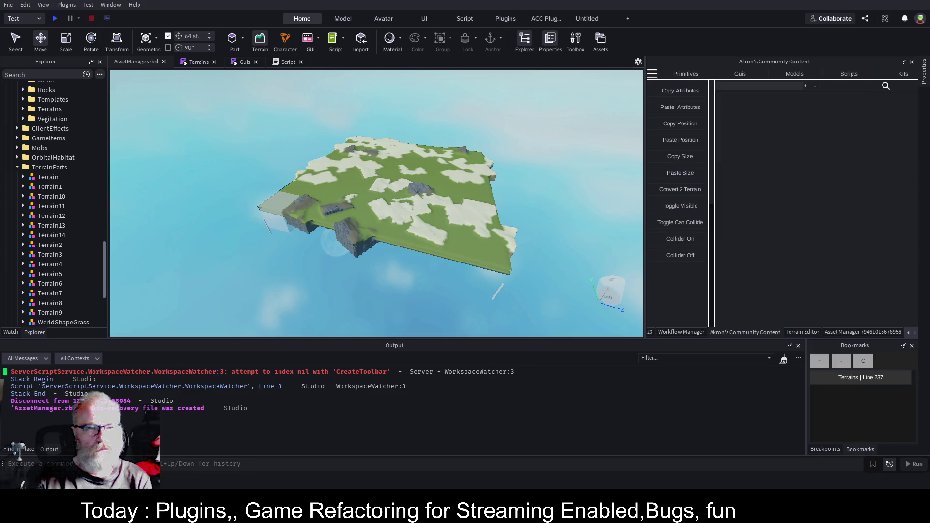
scroll(53, 189, "up", 6)
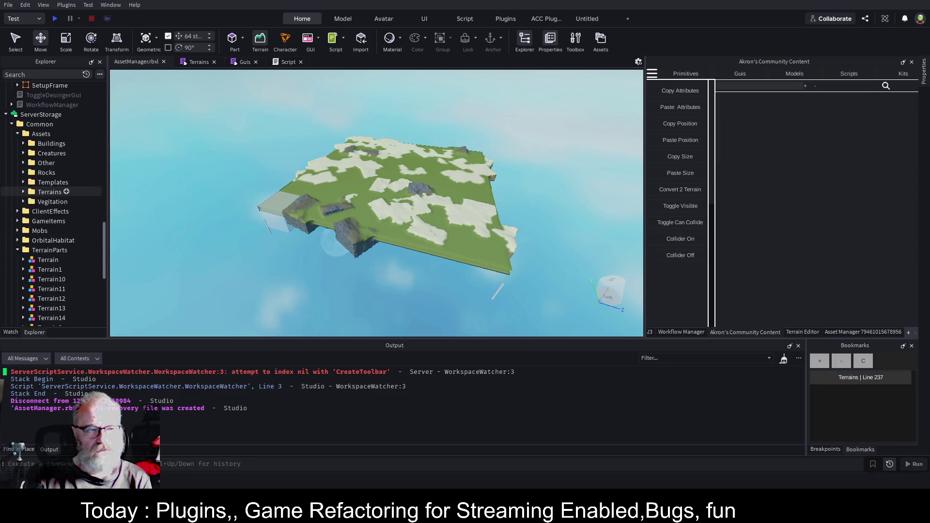
scroll(53, 190, "up", 6)
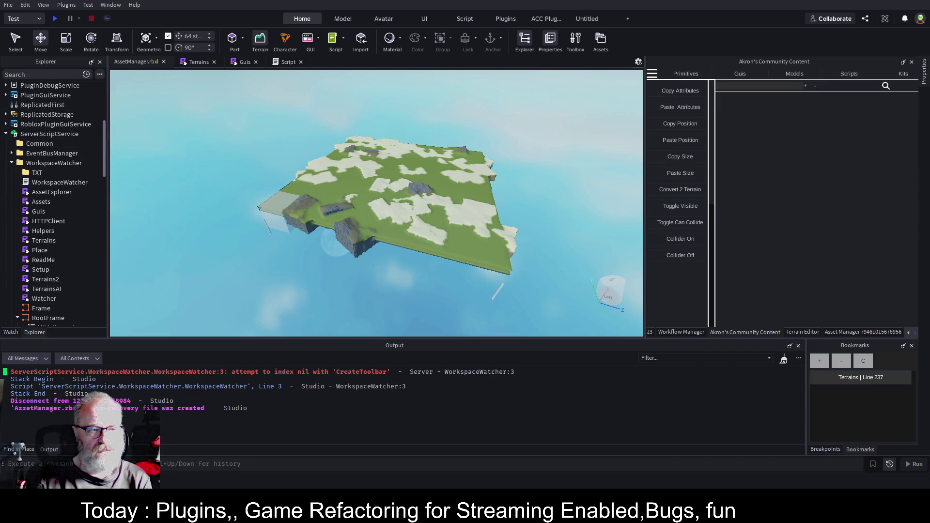
scroll(53, 206, "up", 5)
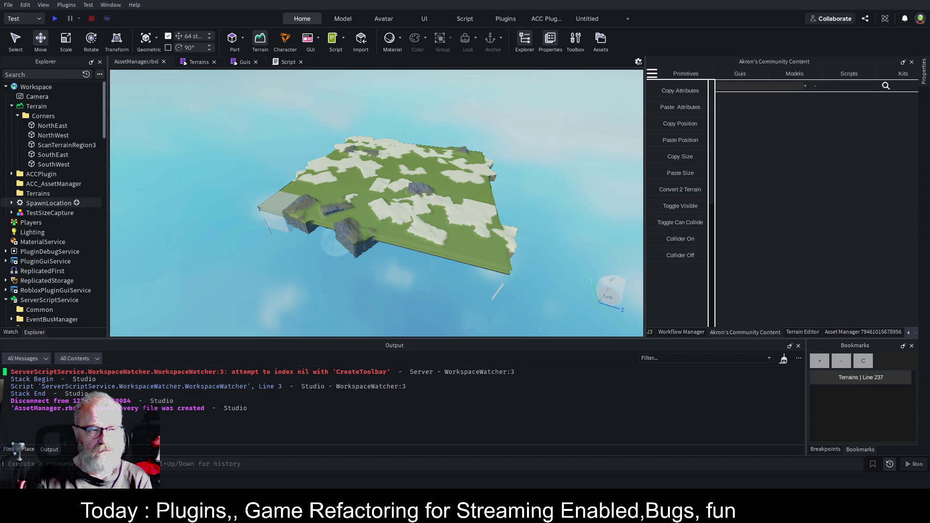
left_click(36, 106)
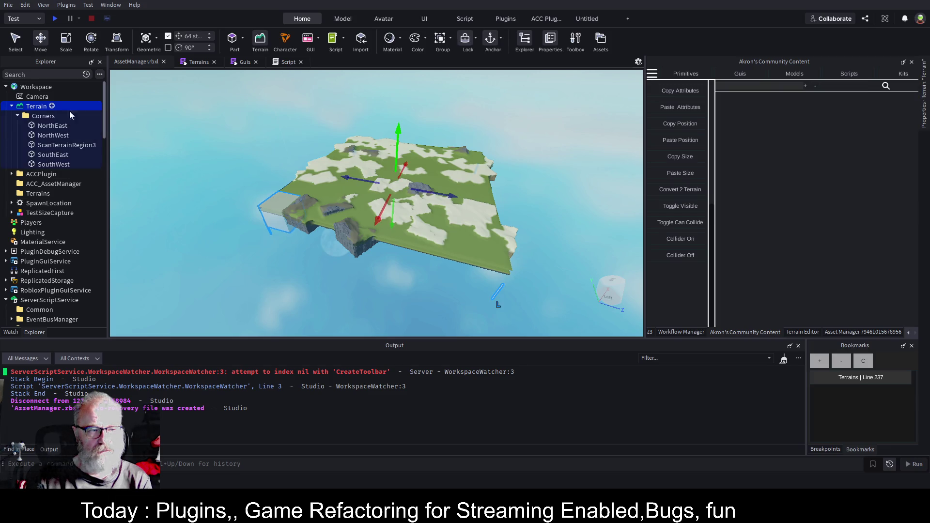
- Clear all existing terrain in the Terrain Editor and save the place
left_click(865, 332)
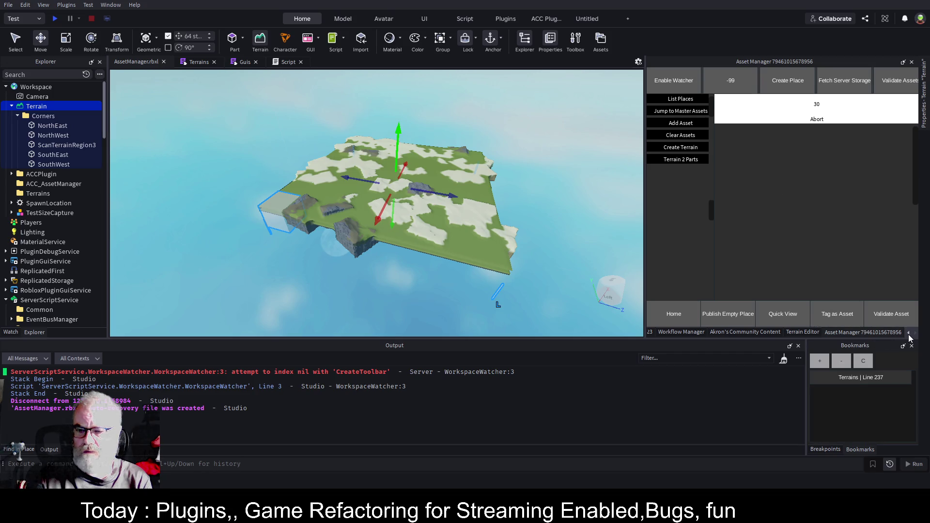
left_click(802, 332)
left_click(764, 106)
left_click(766, 107)
left_click(775, 140)
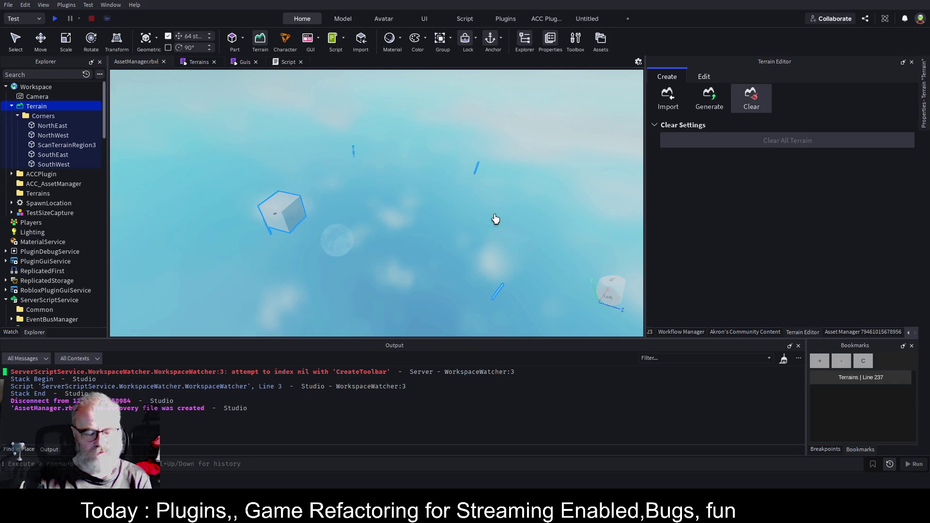
key("ctrl+s")
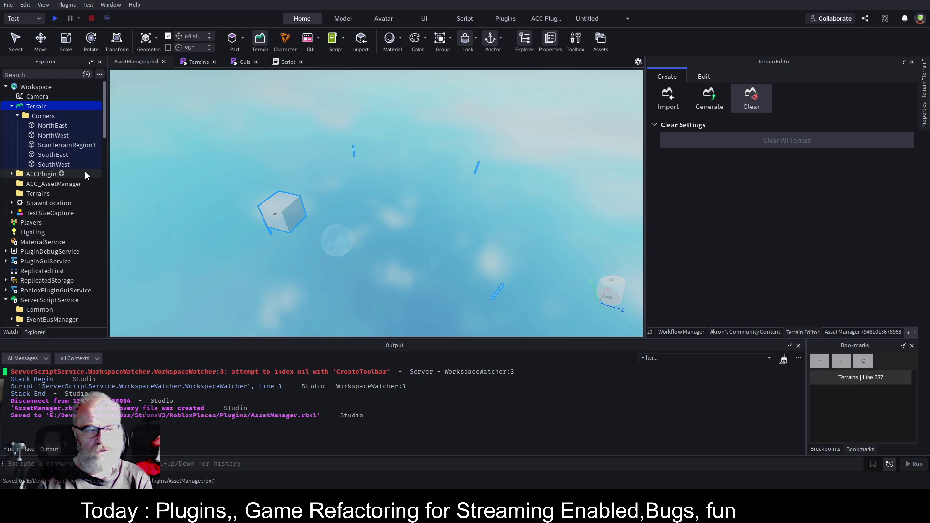
- Generate new terrain with Dunes, Mountains and Hills biomes
left_click(696, 97)
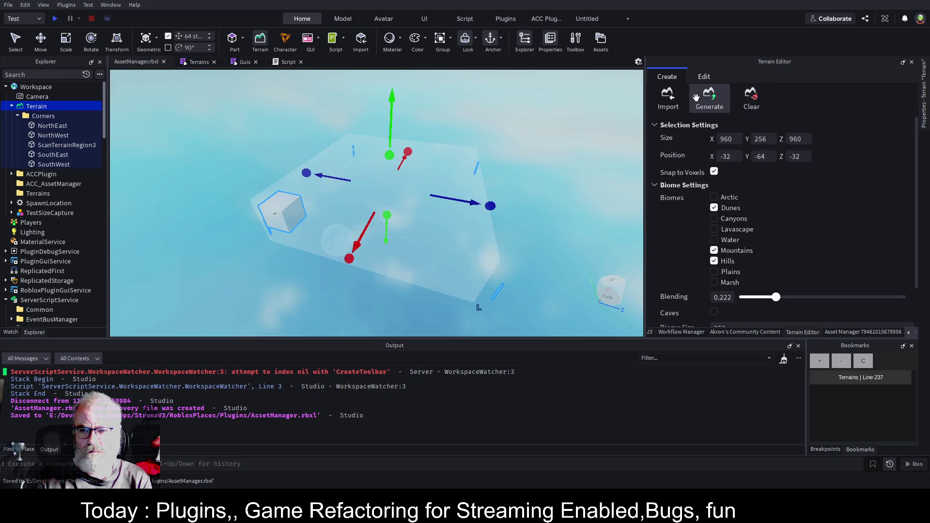
scroll(804, 205, "down", 2)
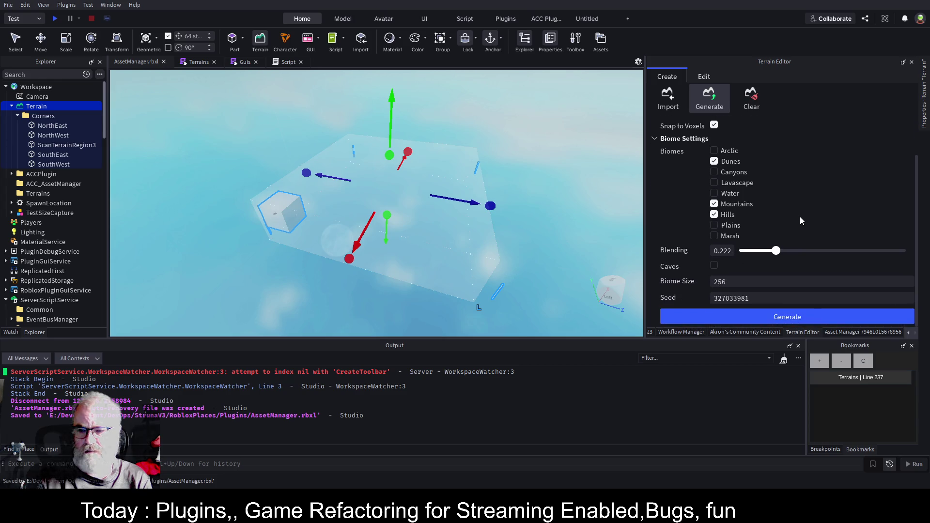
left_click(792, 314)
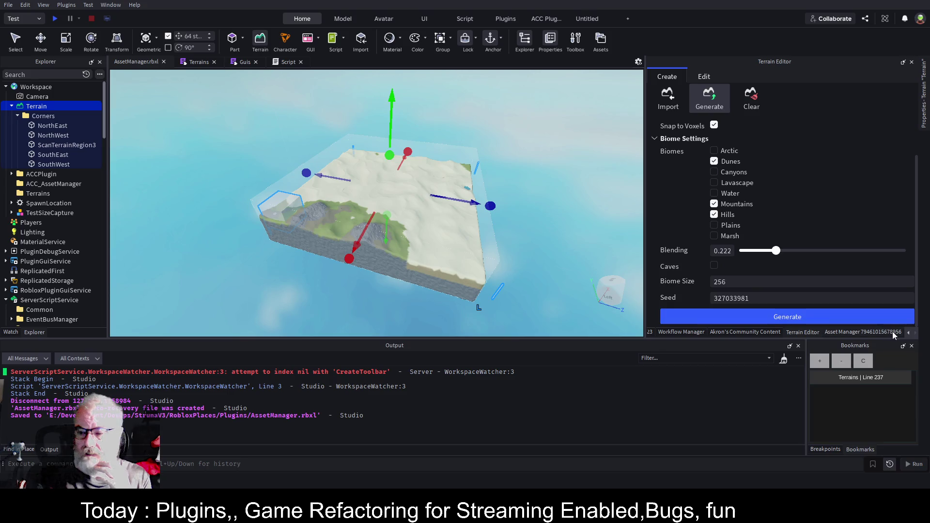
left_click(871, 334)
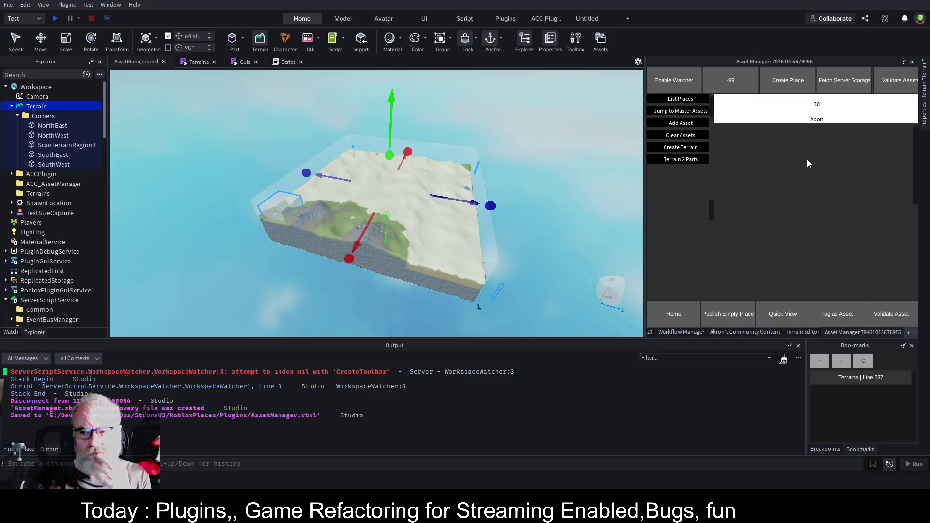
- Select the Terrain12 model and show the Asset Manager's stored assets list
scroll(53, 214, "down", 15)
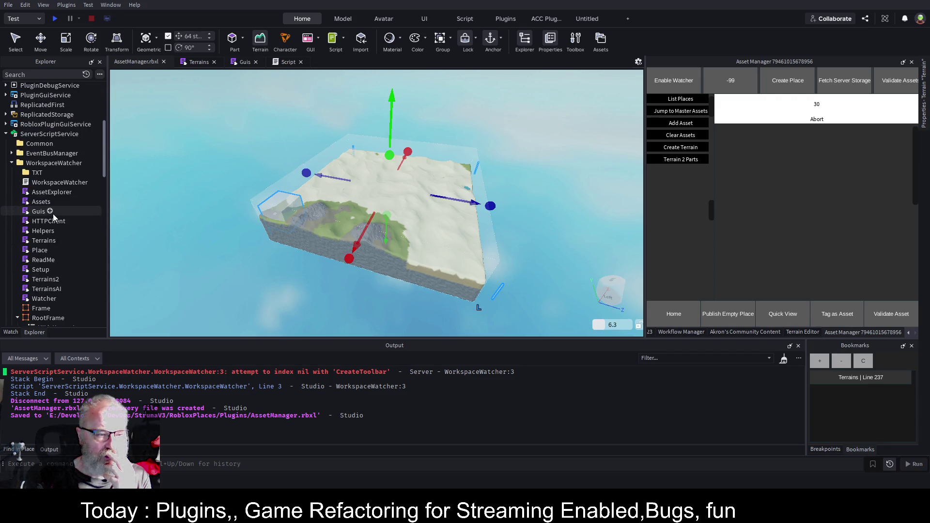
scroll(53, 214, "down", 15)
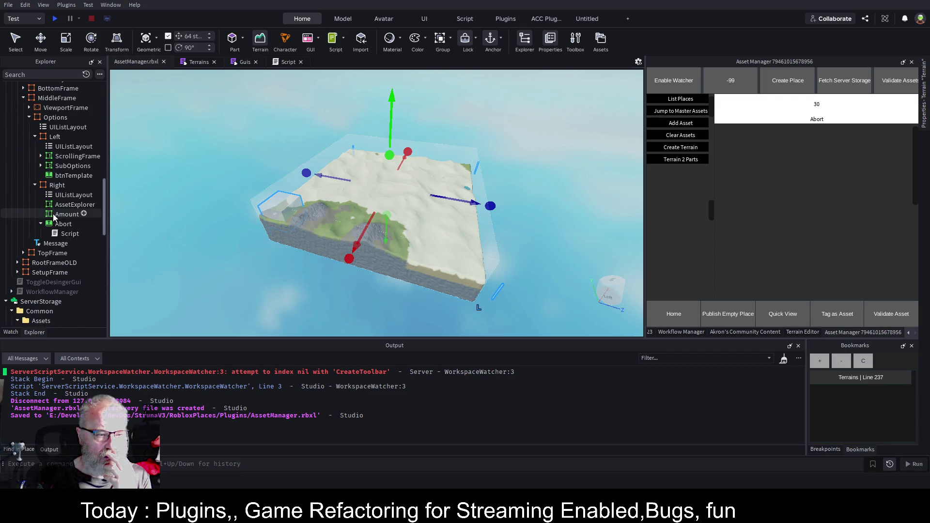
scroll(53, 214, "down", 5)
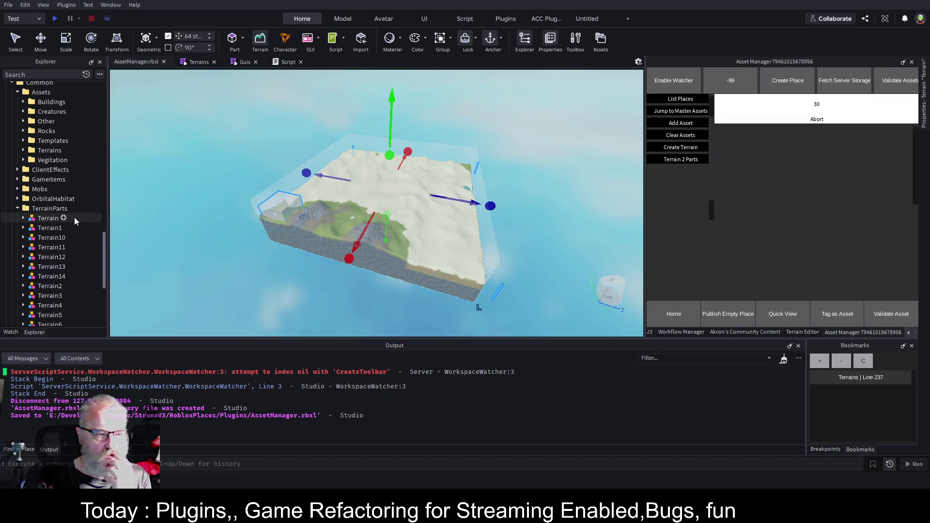
left_click(44, 259)
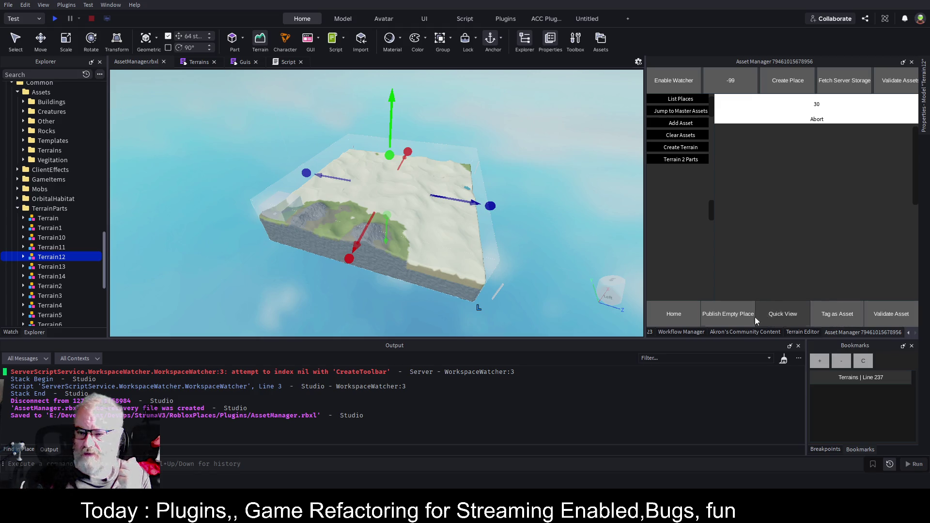
left_click(665, 317)
scroll(785, 224, "down", 2)
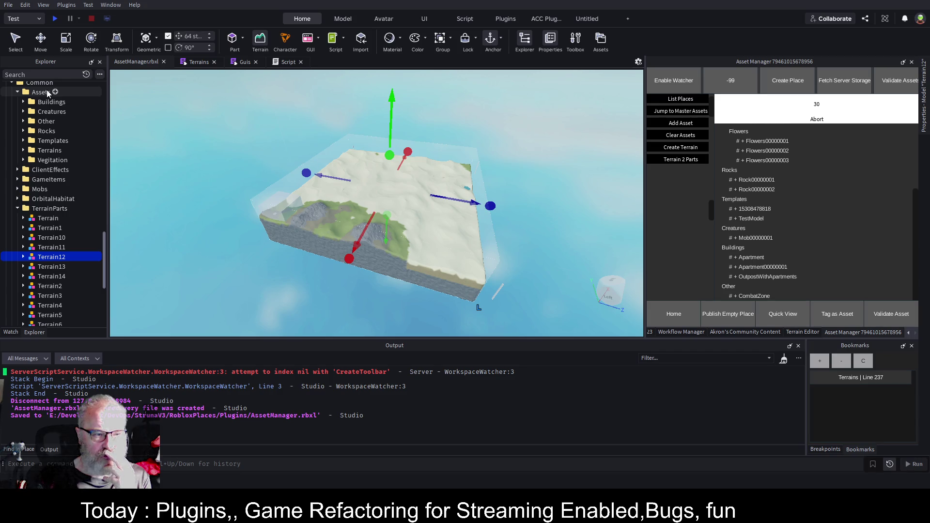
- Paste a copy of the TerrainParts folder into the Assets folder
left_click(62, 208)
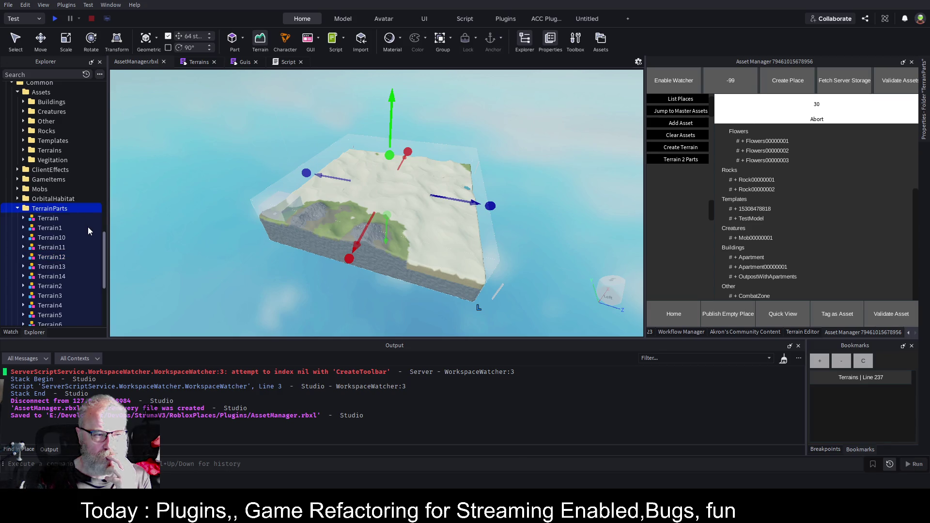
left_click(53, 92)
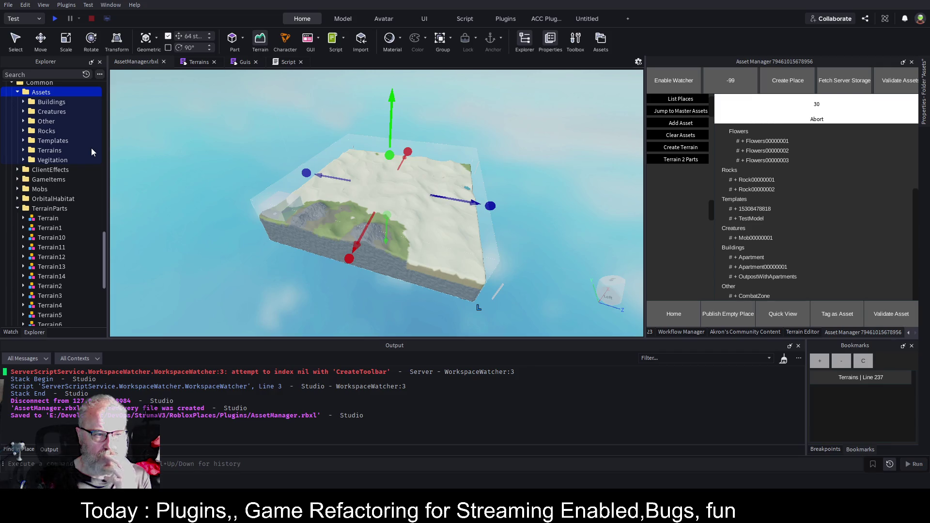
key("ctrl+shift+v")
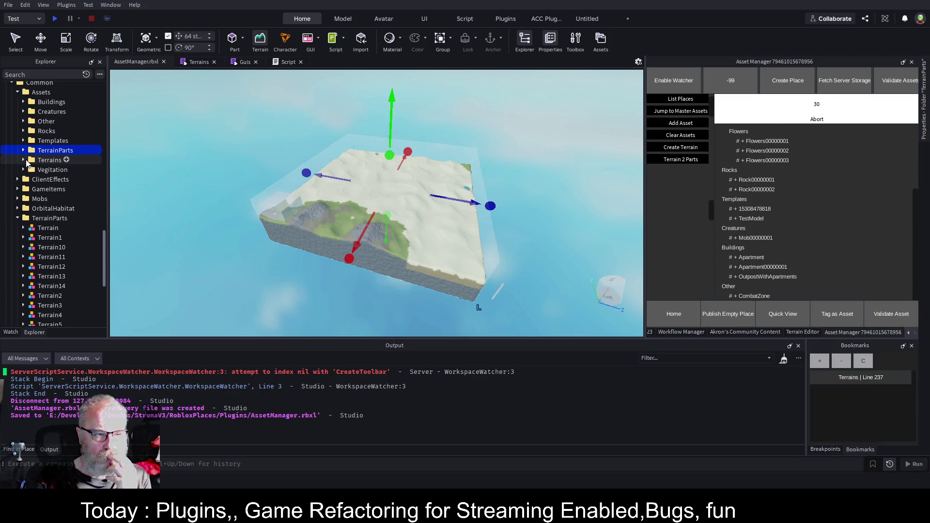
- List the known place IDs in Asset Manager
left_click(23, 159)
left_click(25, 160)
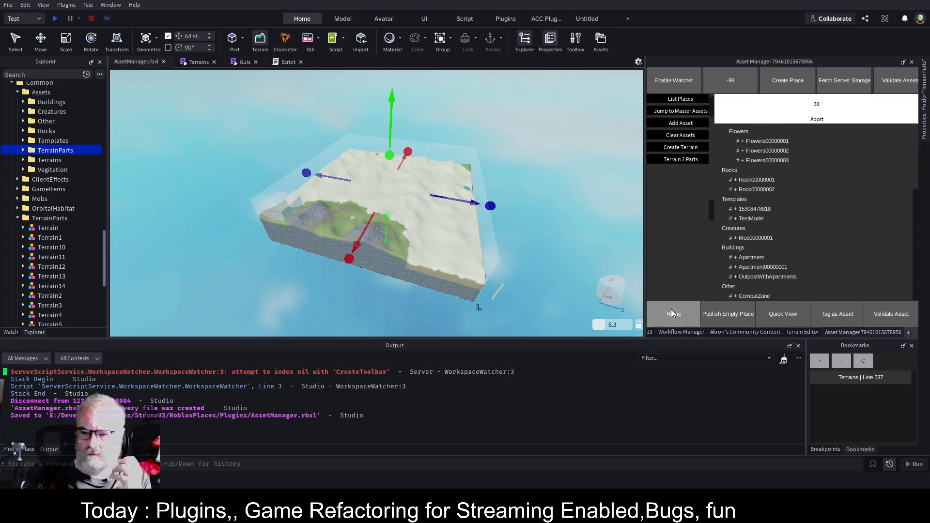
scroll(785, 216, "down", 1)
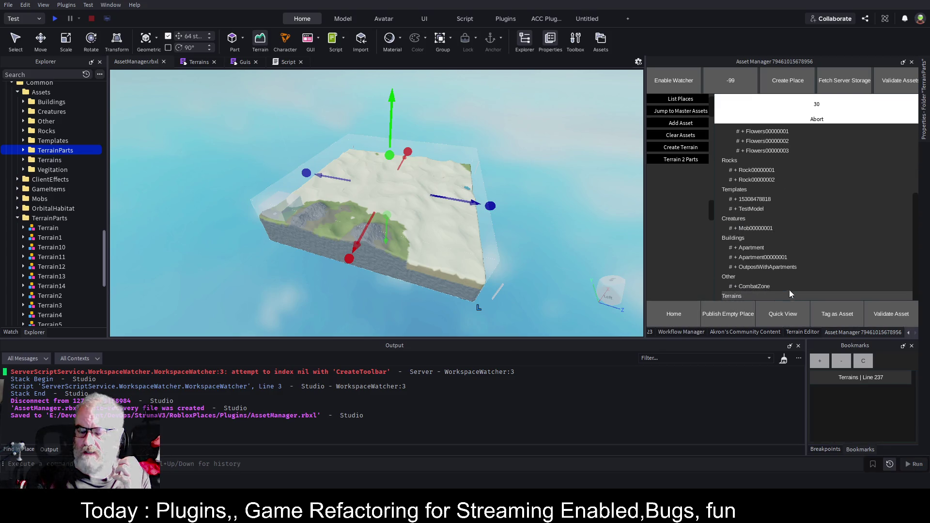
scroll(794, 266, "up", 5)
scroll(798, 222, "down", 5)
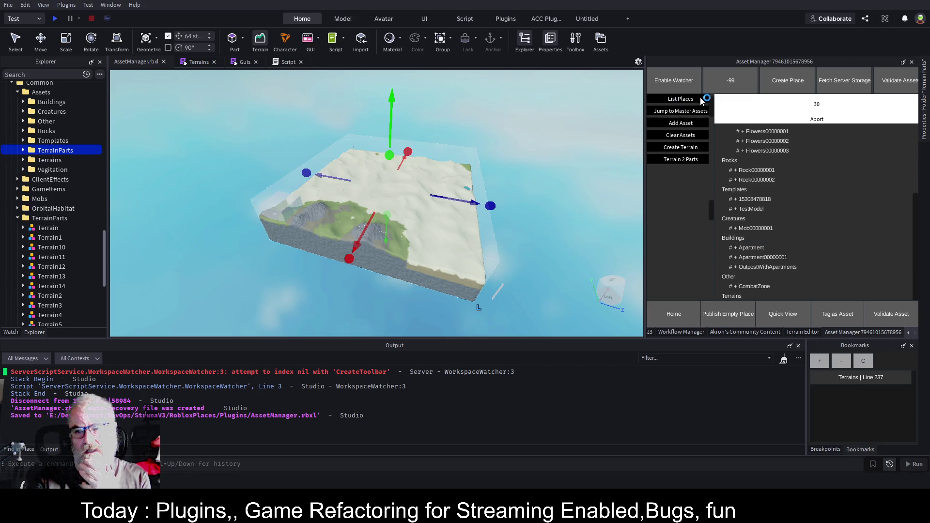
left_click(684, 98)
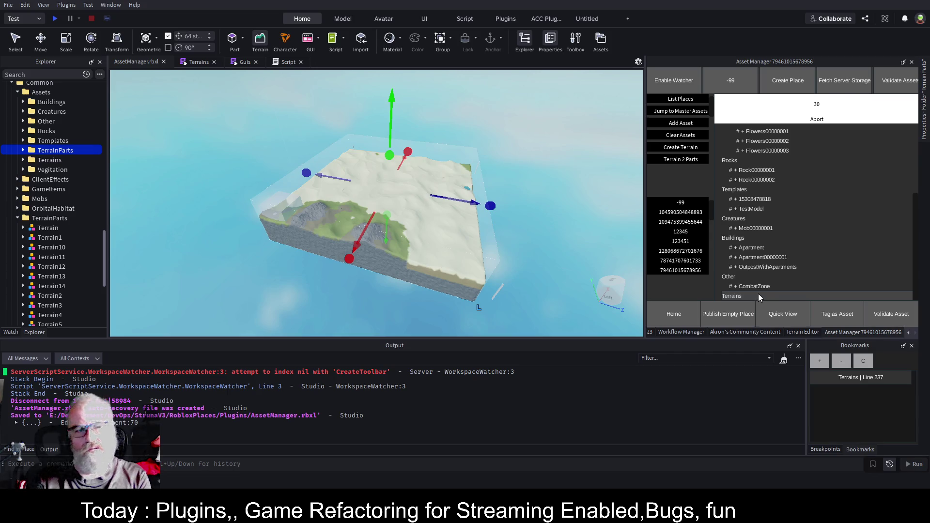
left_click(24, 160)
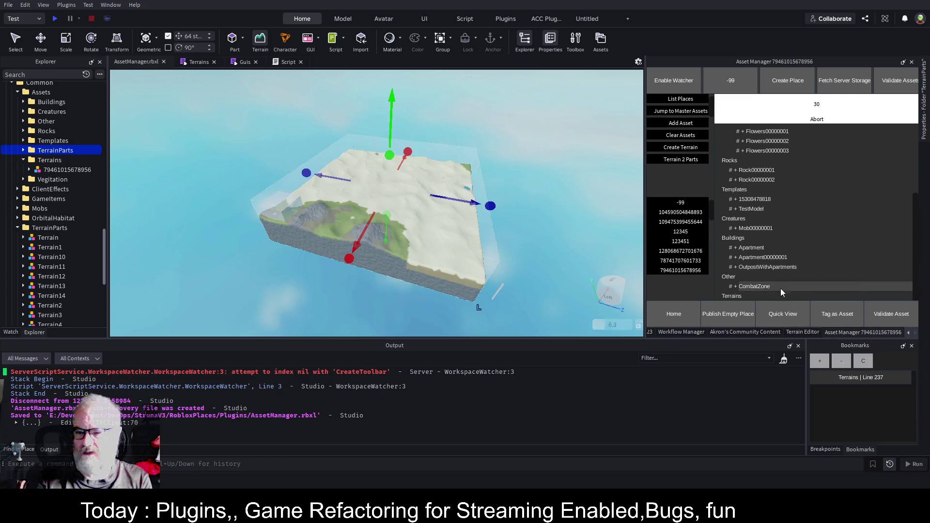
left_click(63, 171)
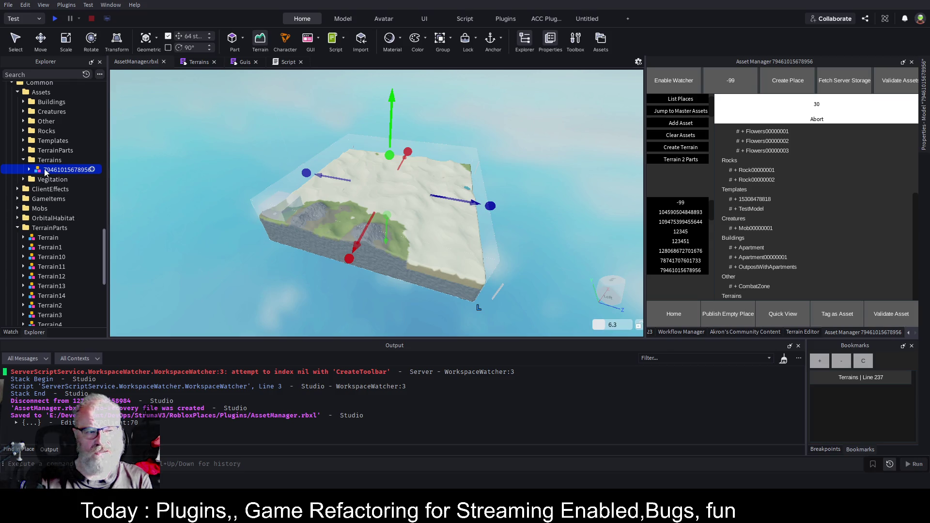
left_click(28, 169)
left_click(28, 169)
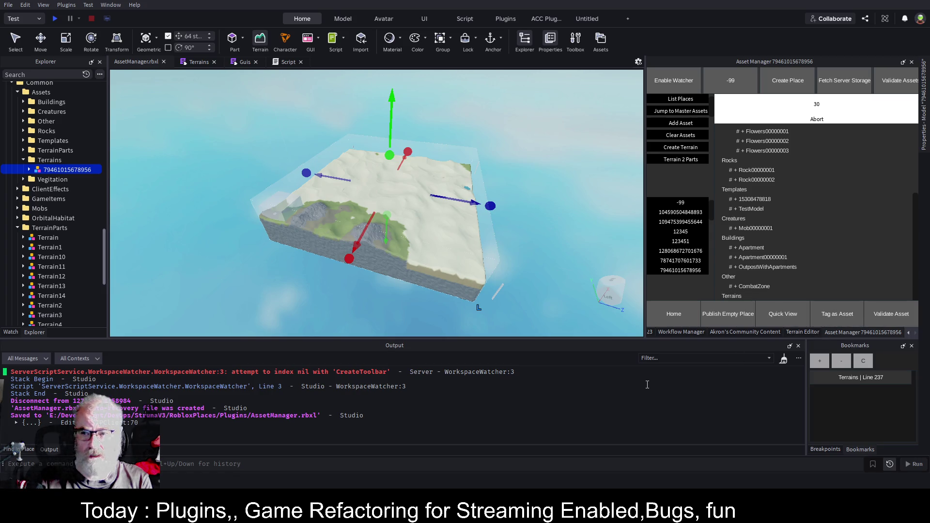
key("ctrl+shift+p")
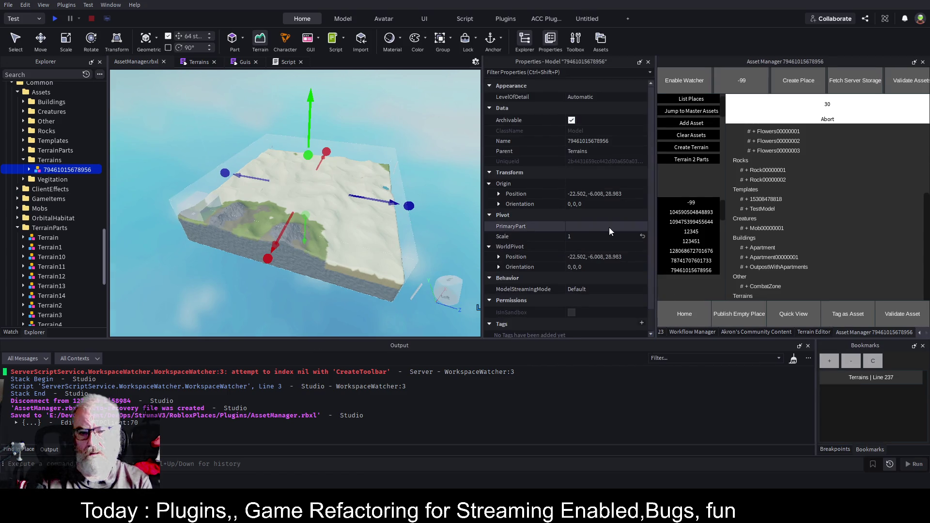
left_click(847, 316)
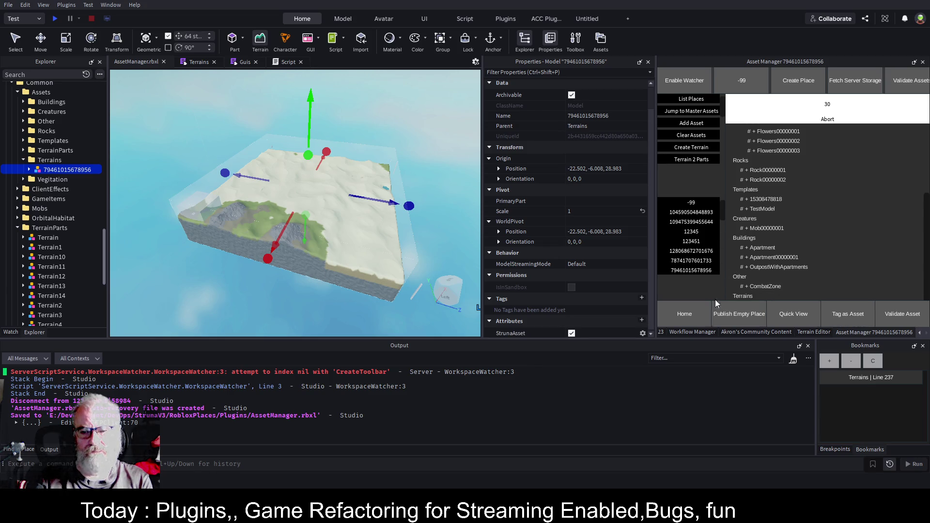
- Select Terrain through WeridShapeMud in TerrainParts and tag them all as assets
scroll(830, 208, "down", 1)
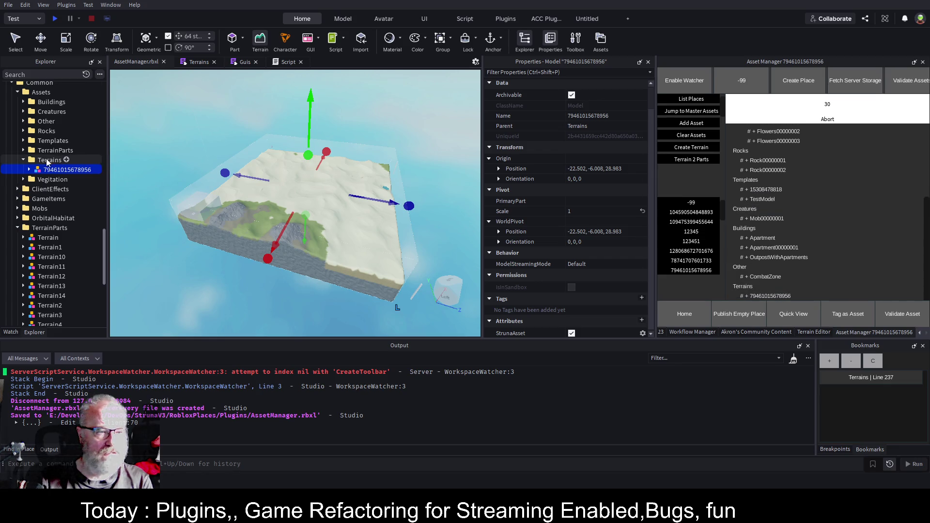
left_click(21, 153)
left_click(48, 160)
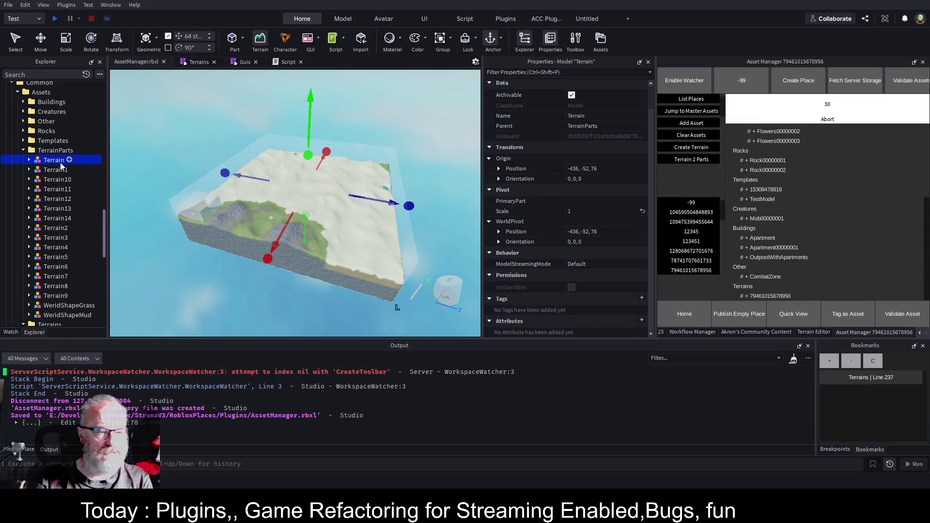
scroll(65, 191, "down", 3)
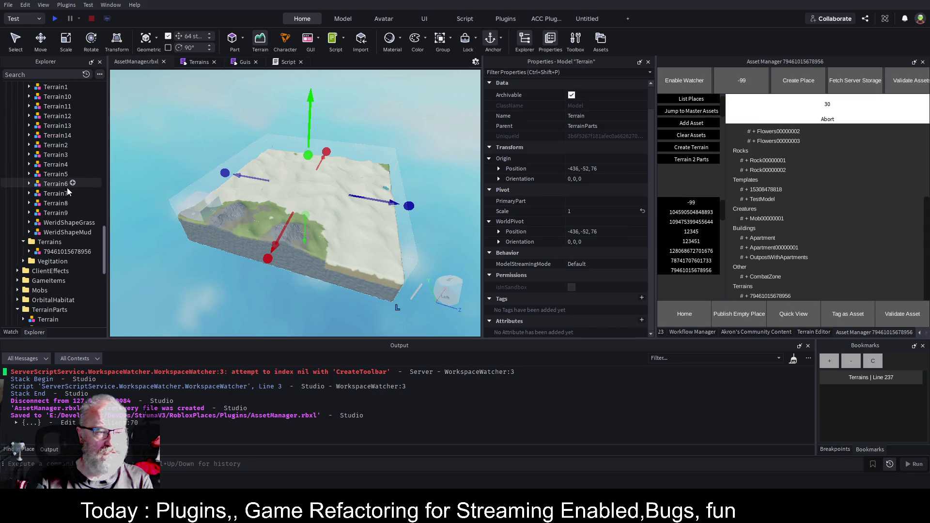
left_click(60, 233, "shift")
left_click(848, 316)
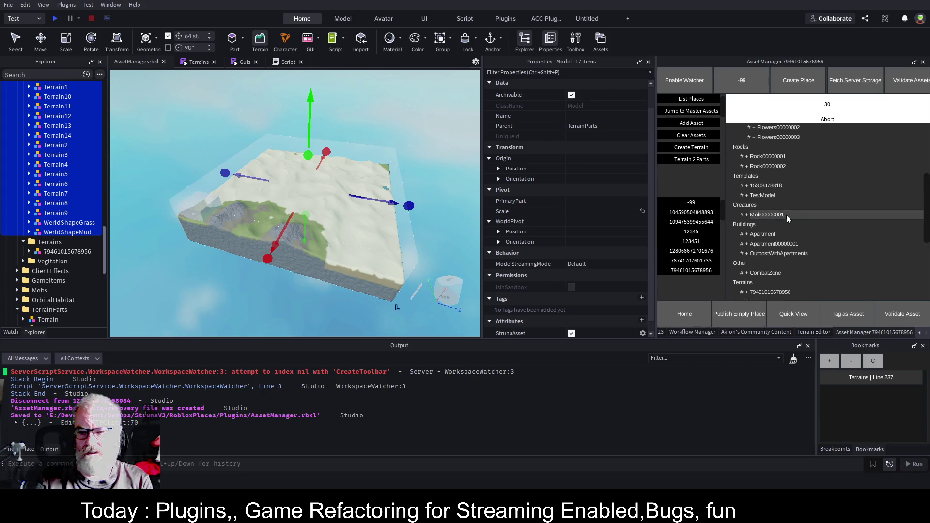
scroll(786, 215, "down", 5)
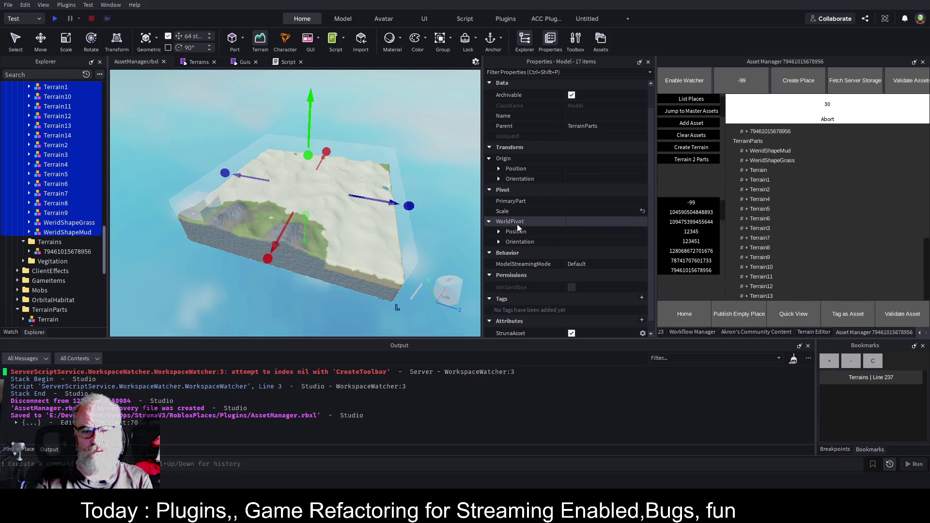
left_click(648, 62)
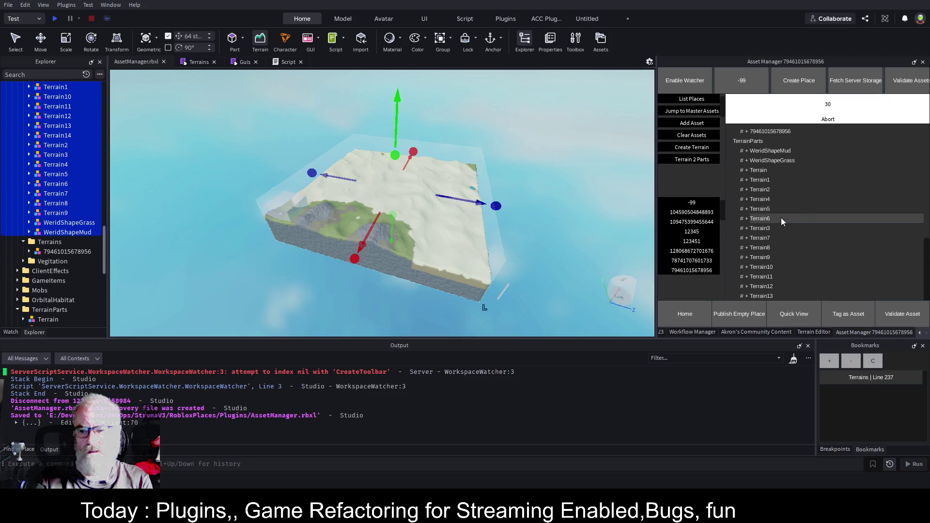
left_click(766, 171)
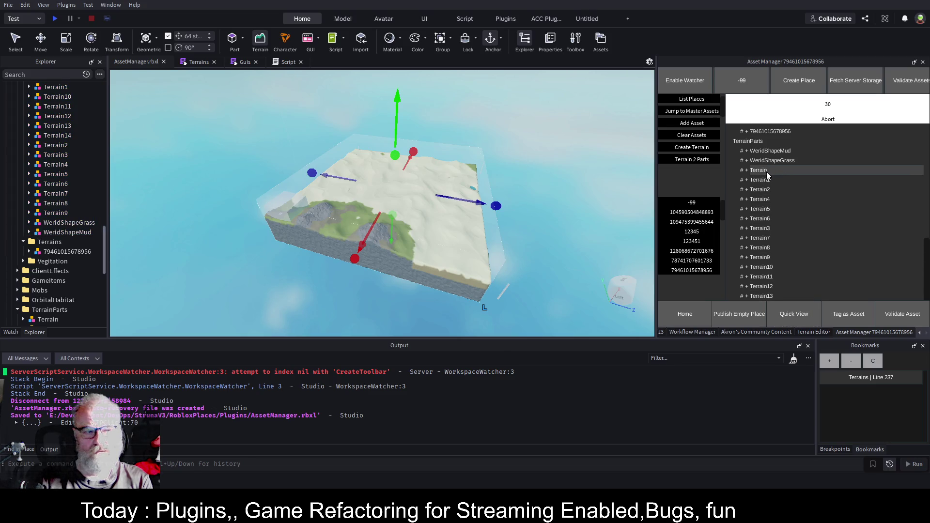
left_click(741, 171)
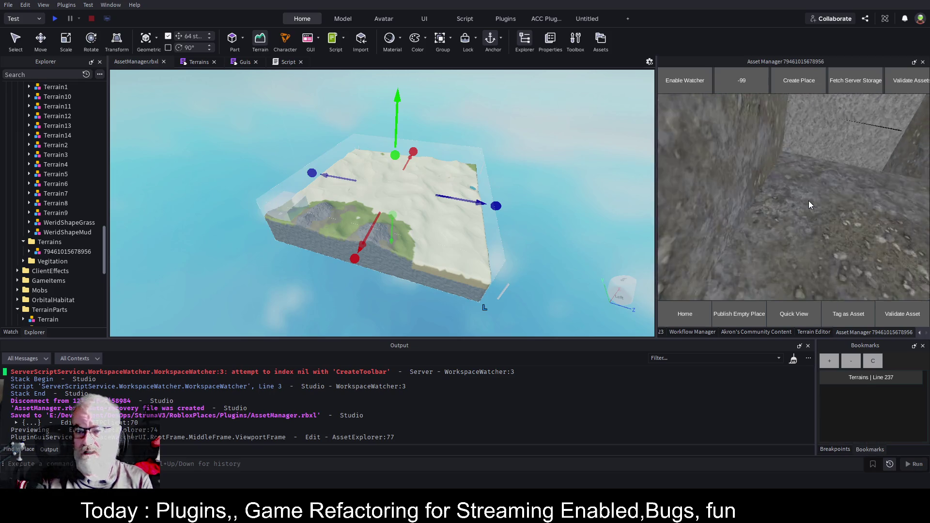
left_click(693, 317)
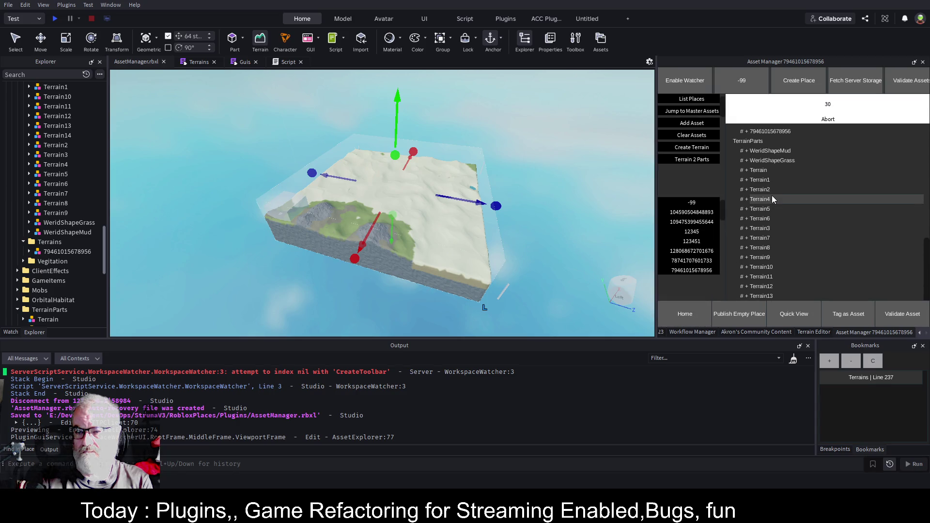
left_click(742, 199)
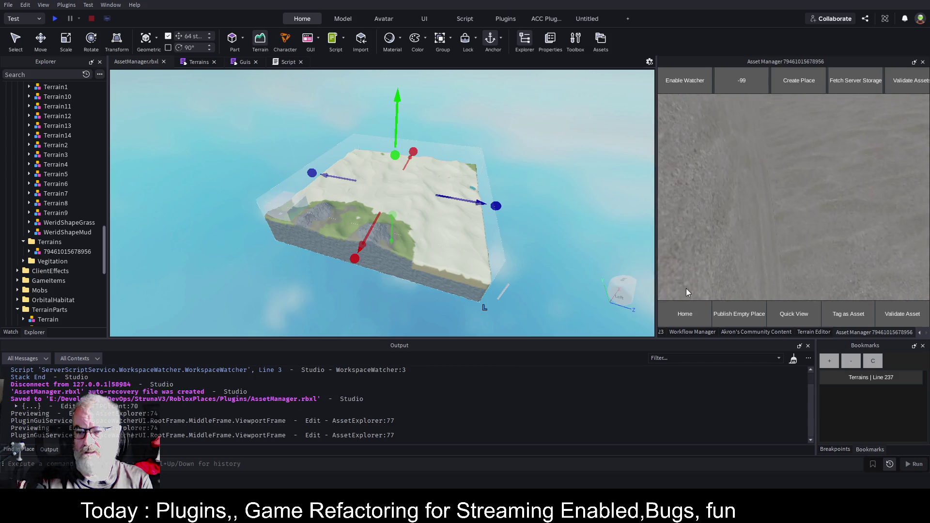
left_click(689, 315)
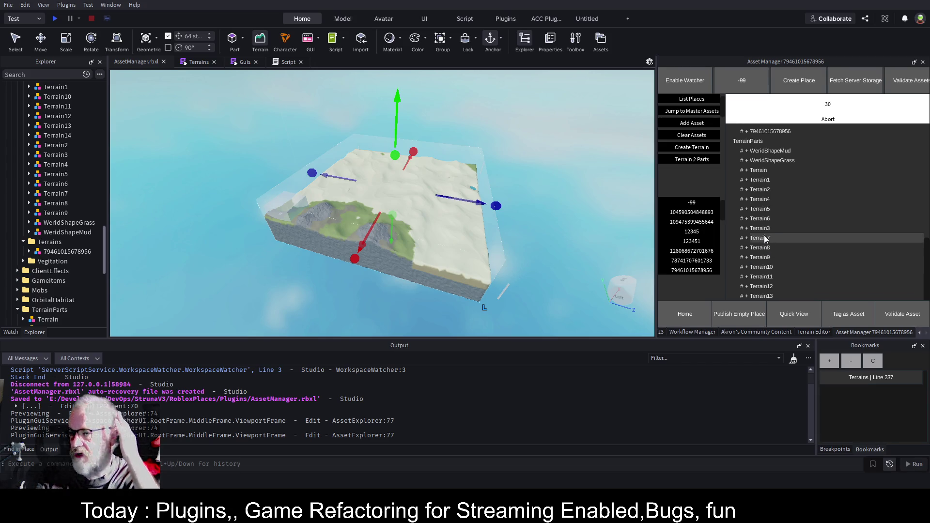
scroll(29, 164, "up", 8)
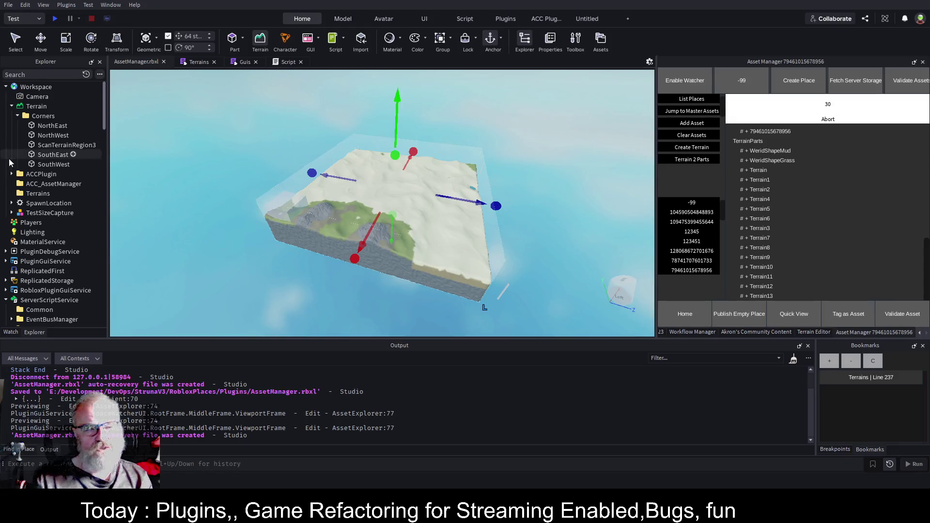
- Open the Terrain Editor from the Home ribbon, showing its Create settings
scroll(43, 174, "down", 10)
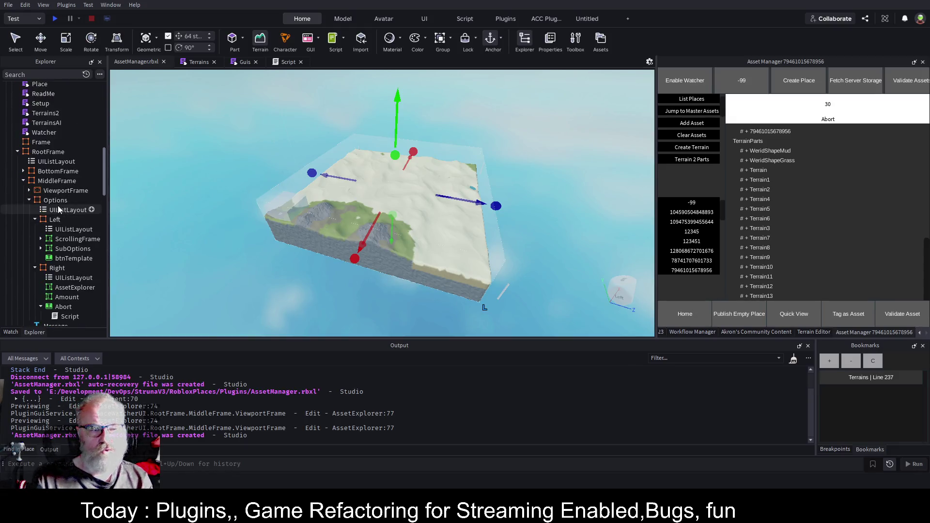
scroll(65, 231, "down", 3)
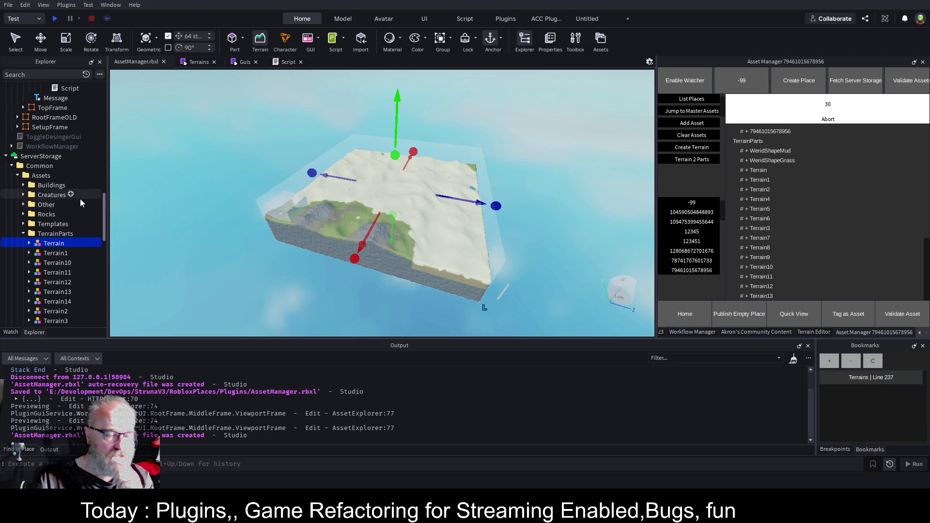
scroll(80, 199, "up", 15)
scroll(81, 199, "up", 2)
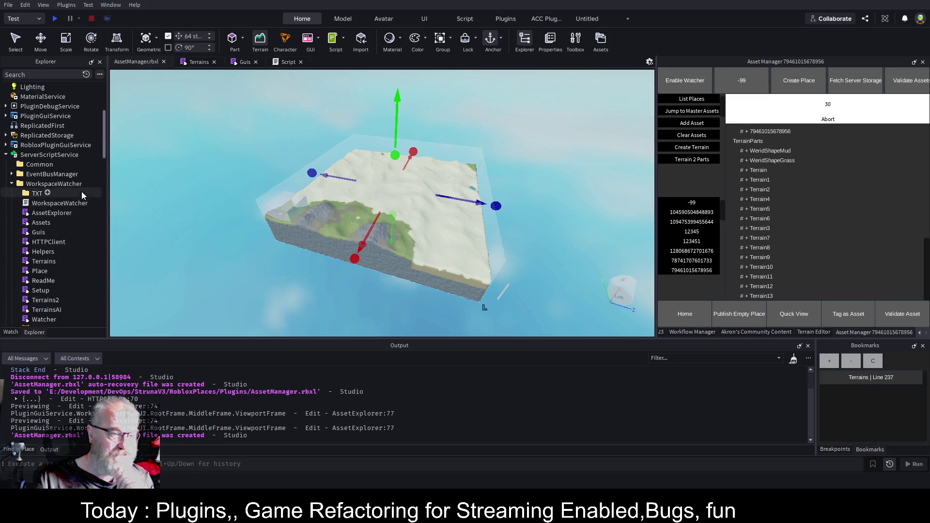
left_click(260, 41)
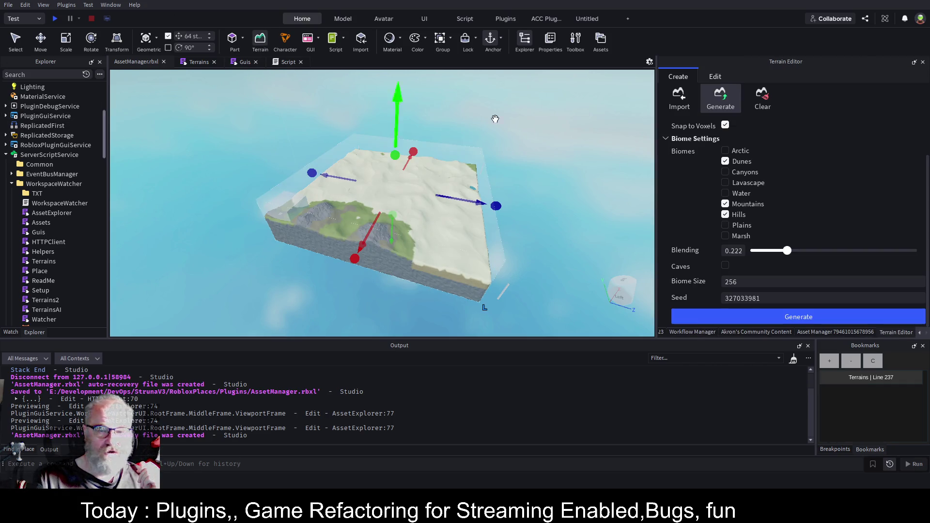
- Clear all terrain with the Terrain Editor's Clear tool and return to Asset Manager
left_click(759, 104)
left_click(807, 141)
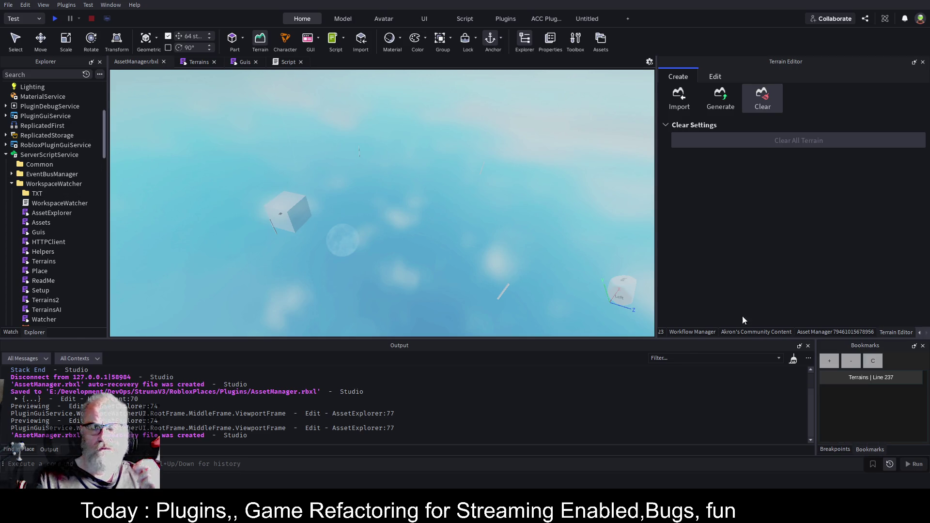
left_click(853, 333)
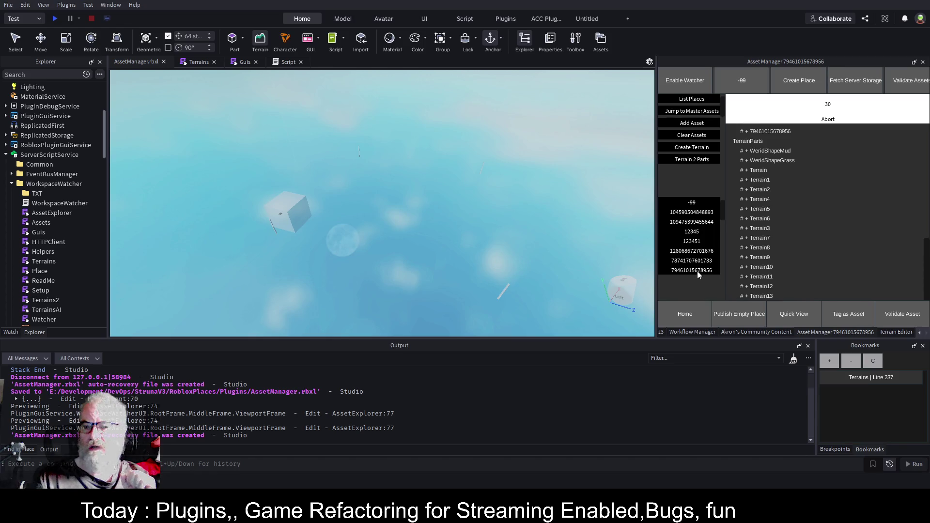
left_click(700, 99)
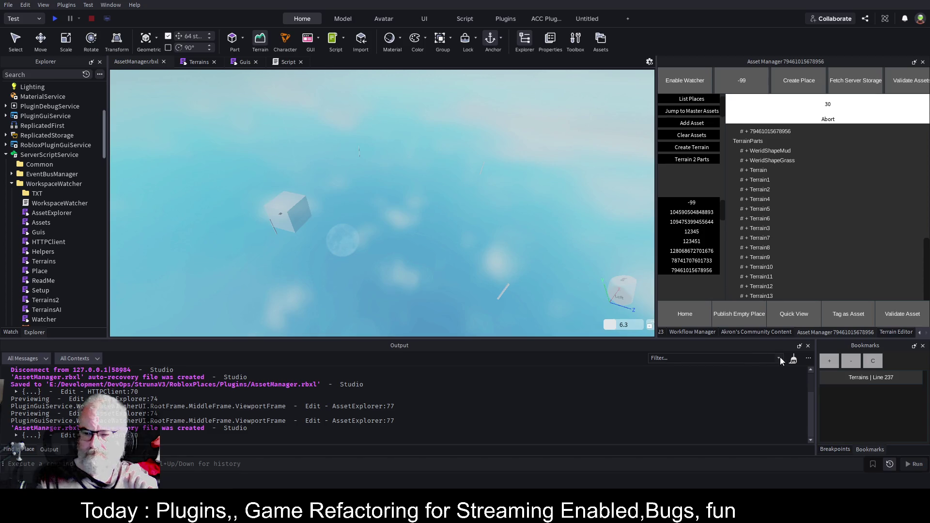
left_click(793, 358)
left_click(685, 269)
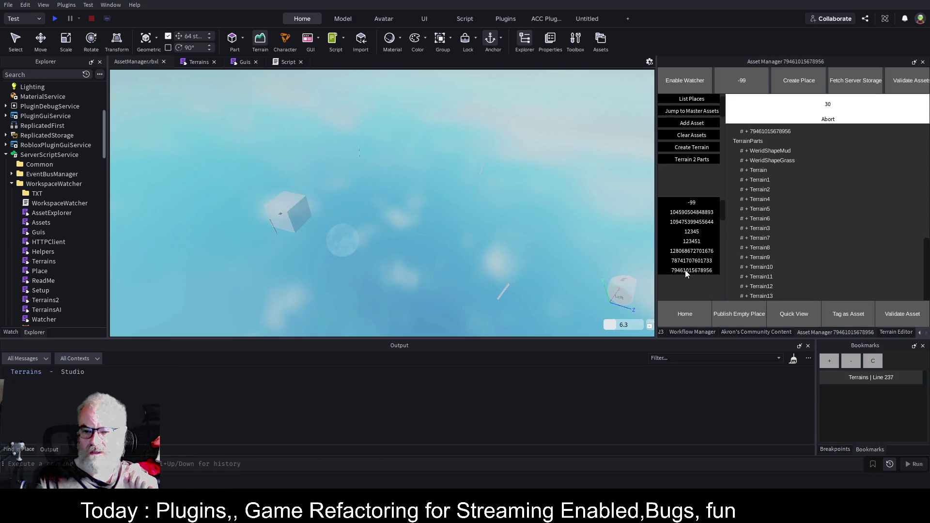
scroll(38, 163, "up", 5)
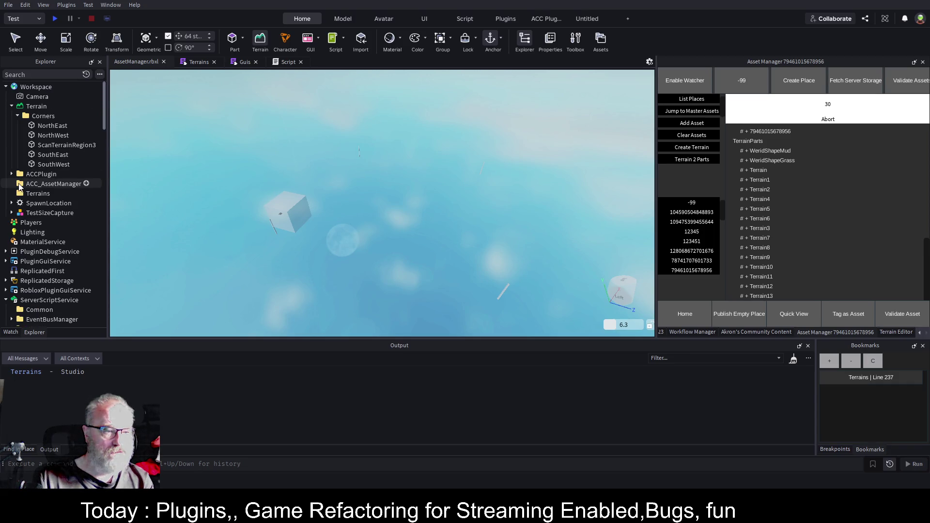
left_click(40, 184)
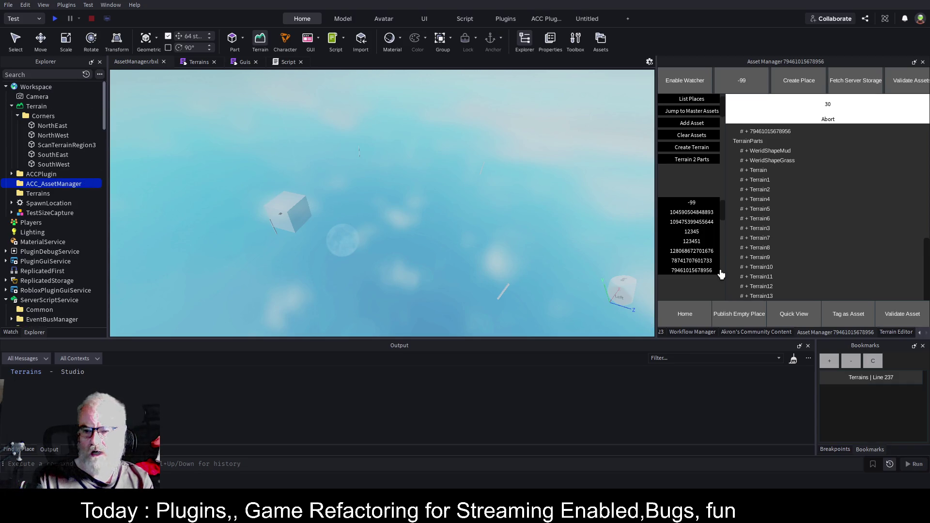
left_click(708, 262)
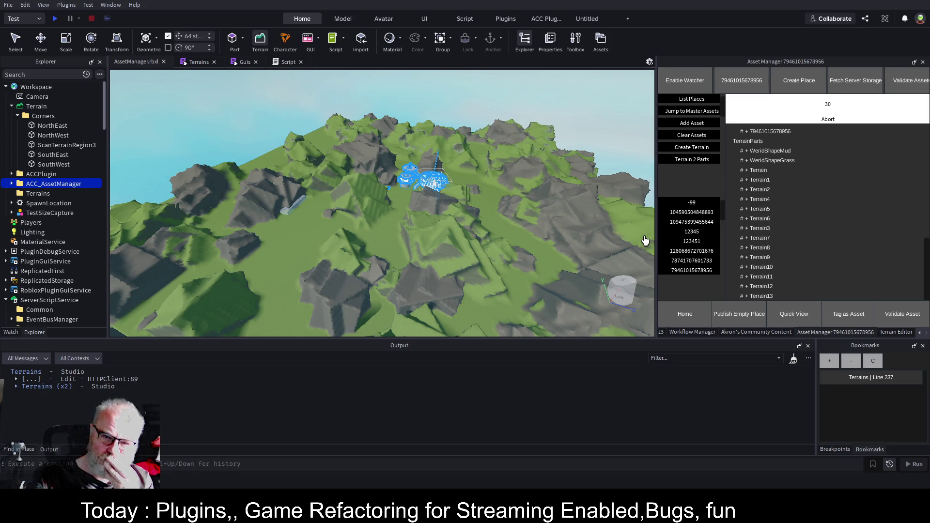
- Select the Workspace Terrain and pick the Terrain Editor's Clear tool
left_click(44, 105)
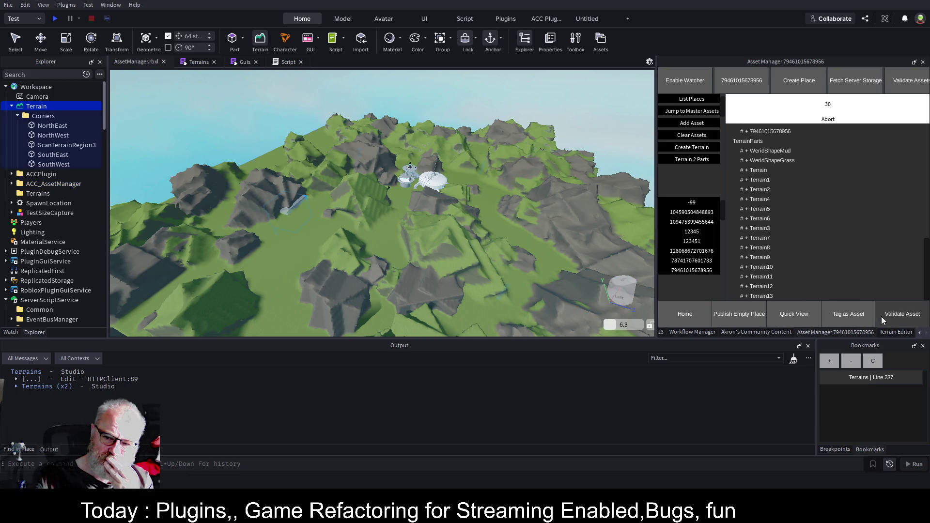
left_click(895, 332)
left_click(764, 107)
left_click(766, 110)
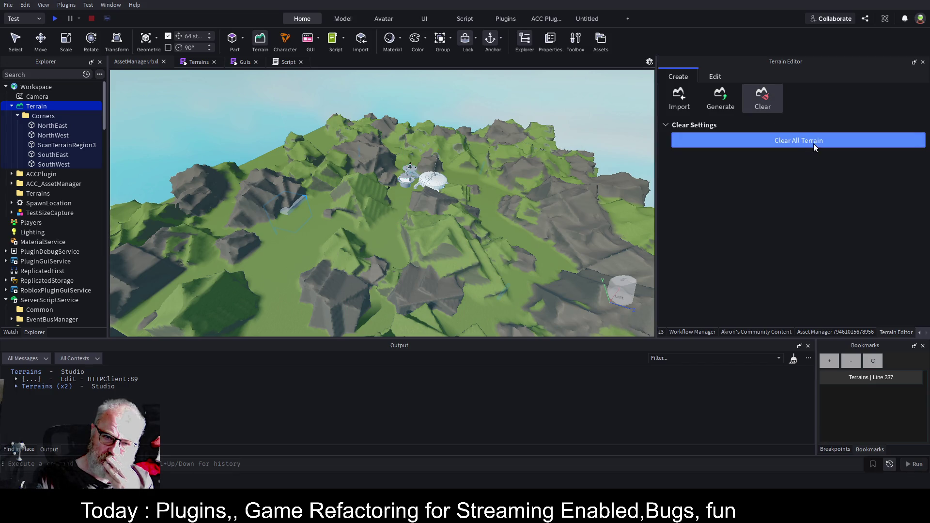
left_click(813, 143)
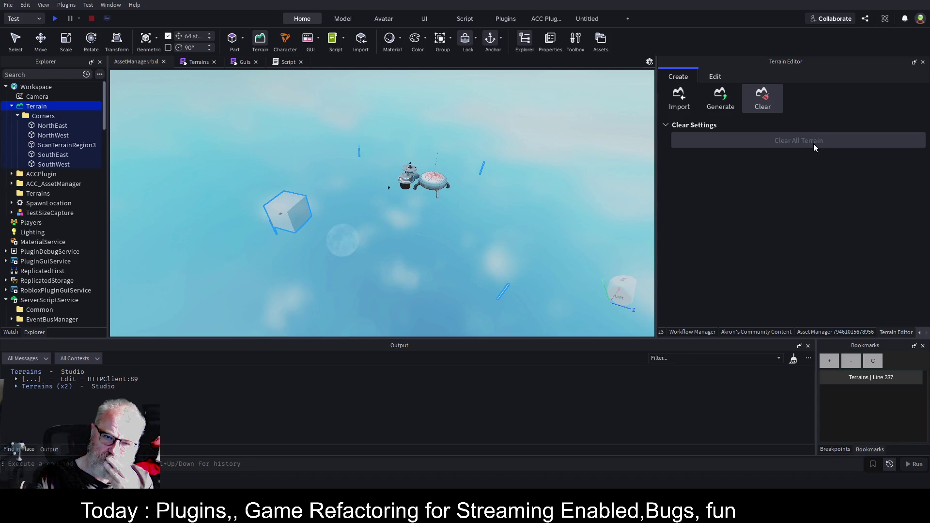
left_click(821, 332)
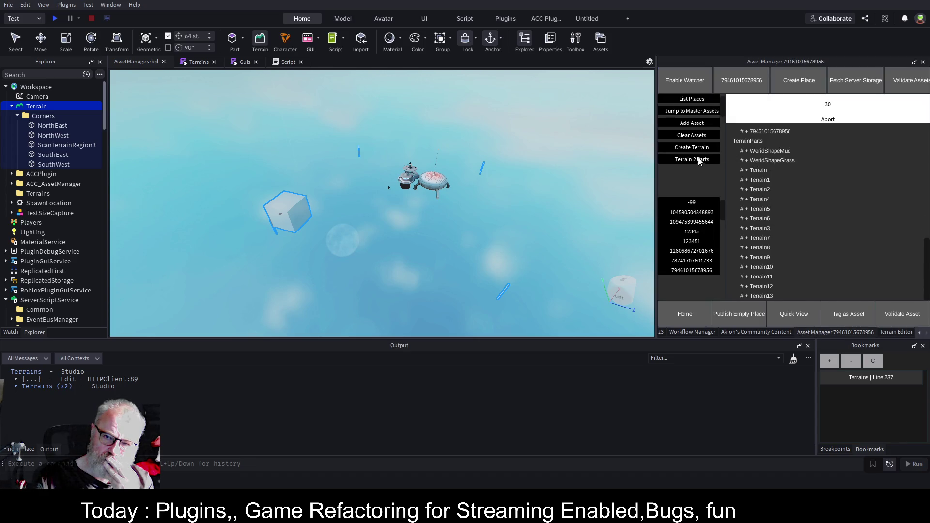
left_click(706, 135)
left_click(704, 215)
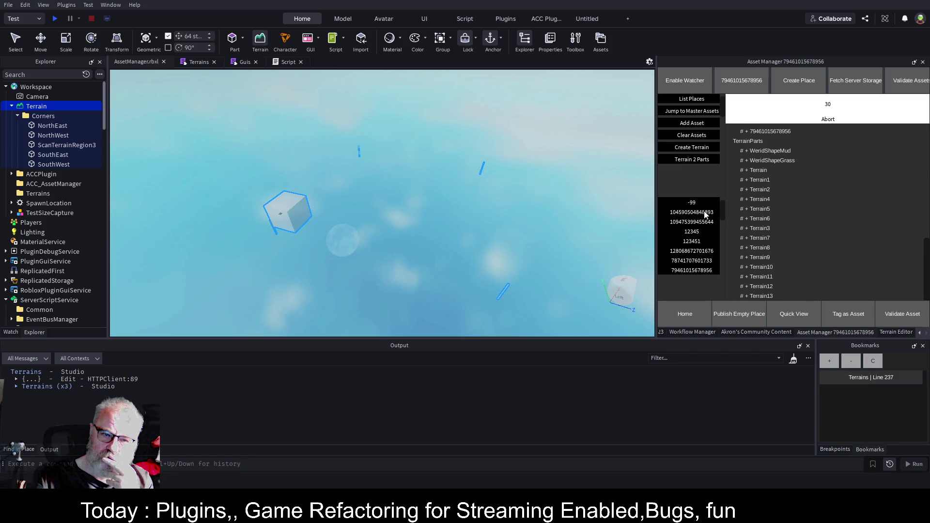
left_click(704, 215)
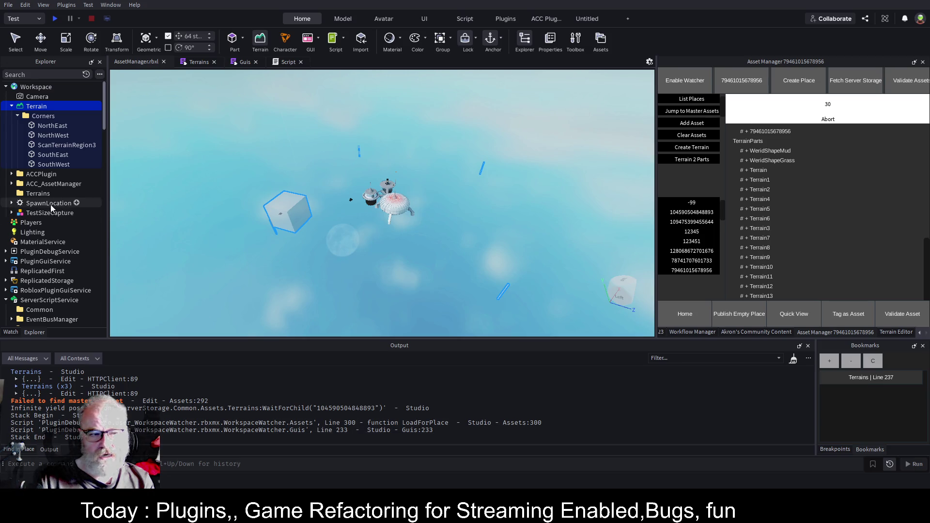
scroll(51, 204, "down", 5)
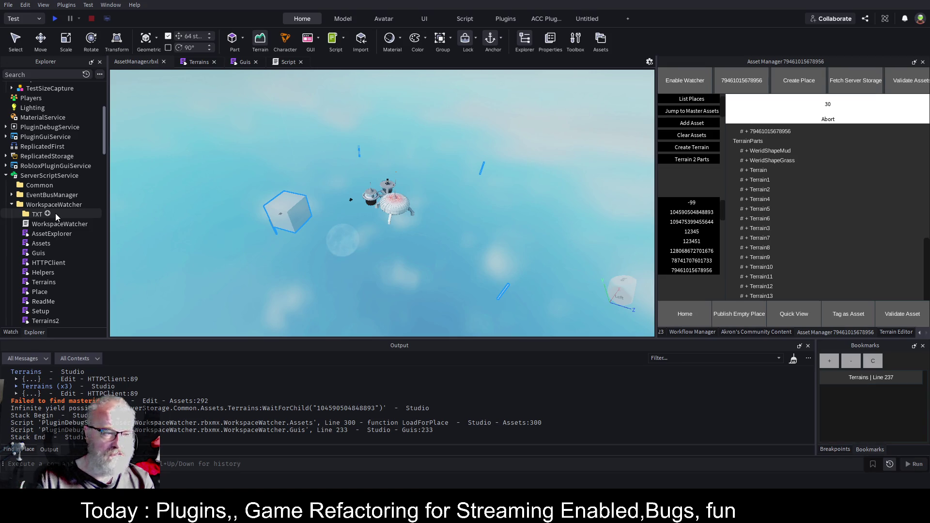
scroll(56, 214, "down", 4)
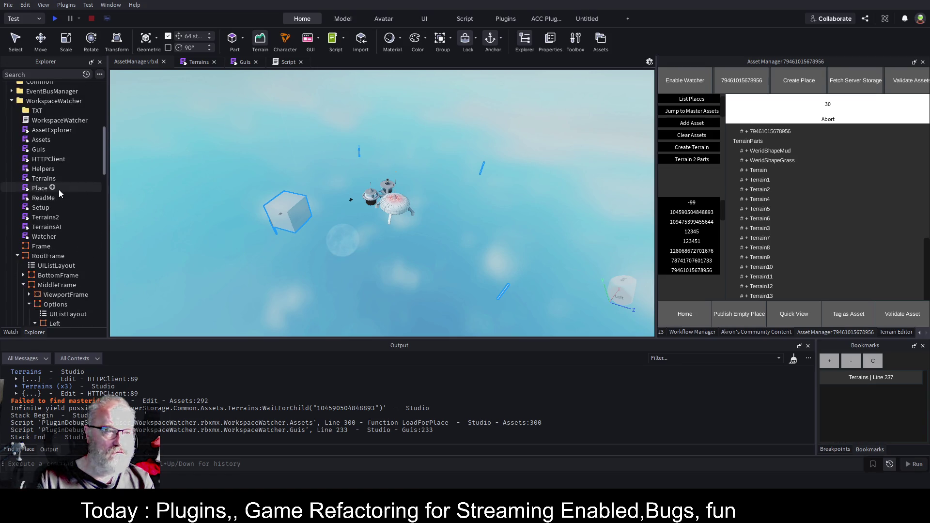
scroll(60, 190, "up", 4)
scroll(54, 220, "down", 10)
scroll(54, 214, "up", 1)
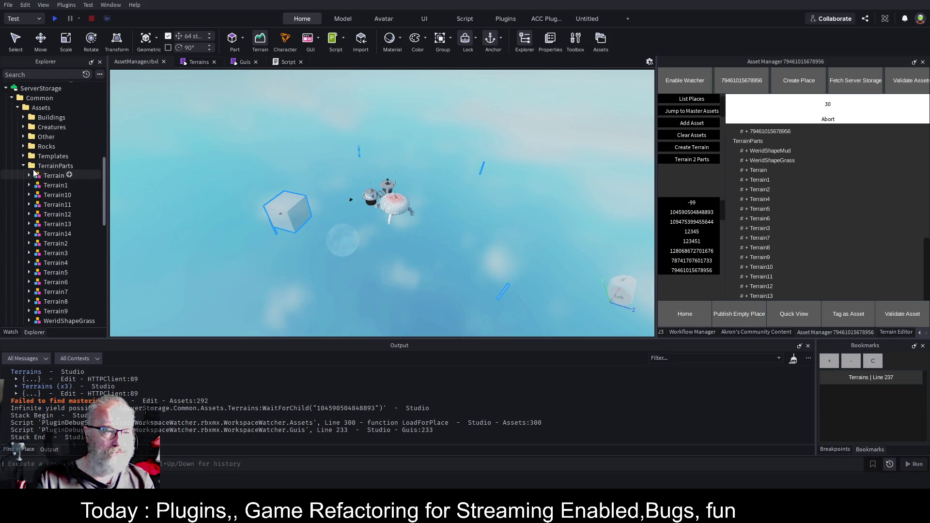
left_click(24, 166)
left_click(24, 175)
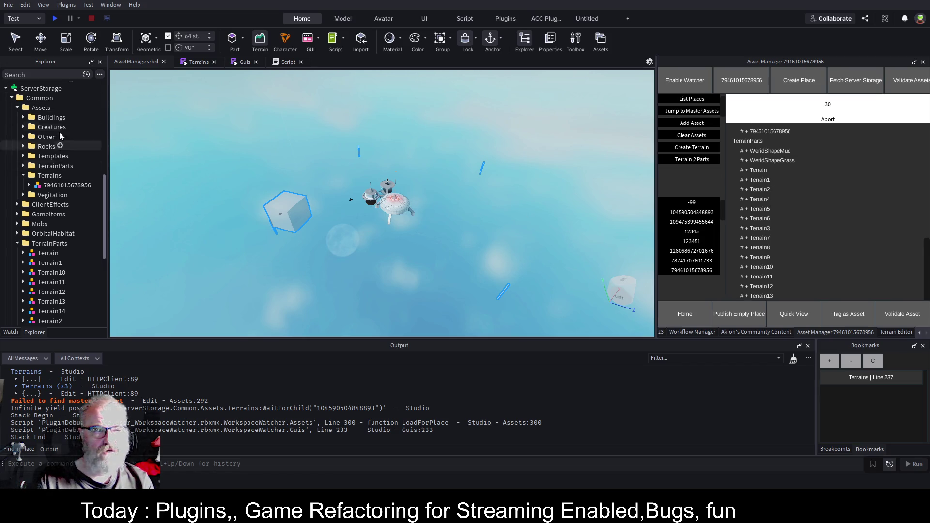
scroll(74, 159, "up", 5)
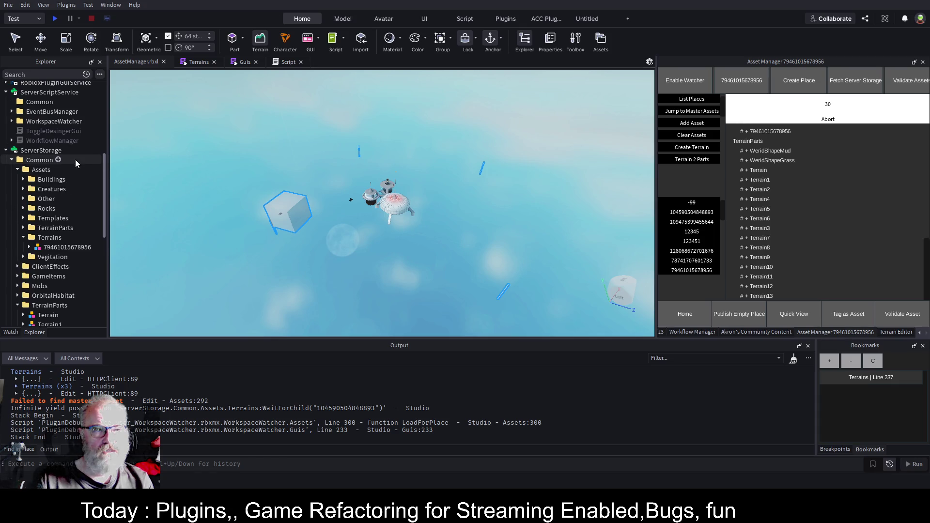
scroll(80, 149, "up", 5)
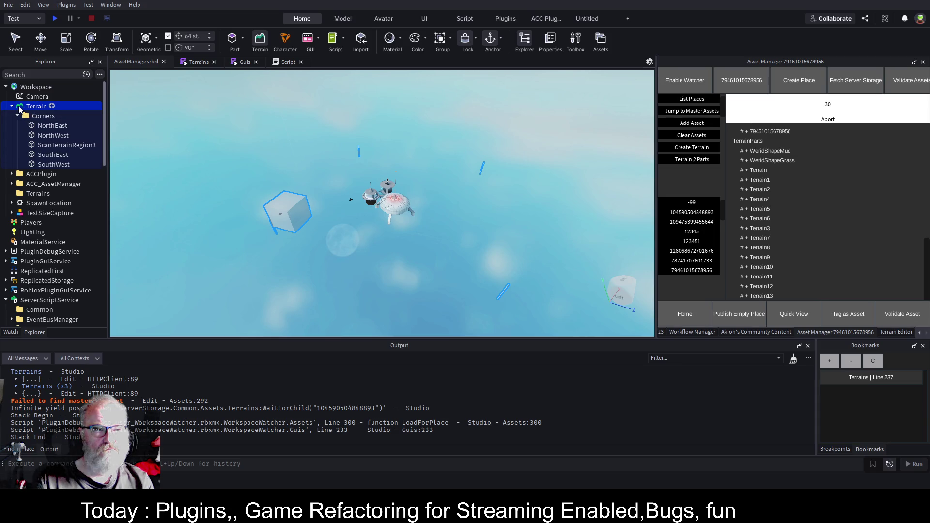
left_click(18, 117)
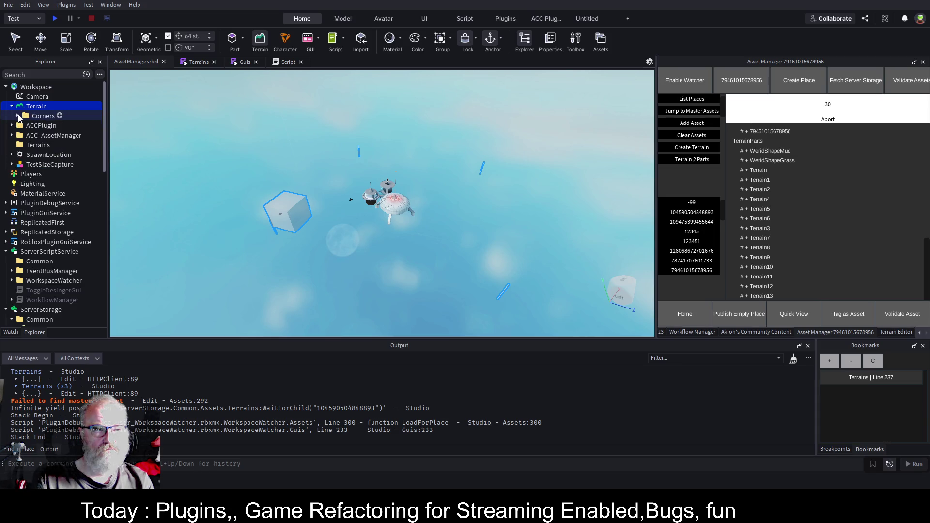
left_click(53, 146)
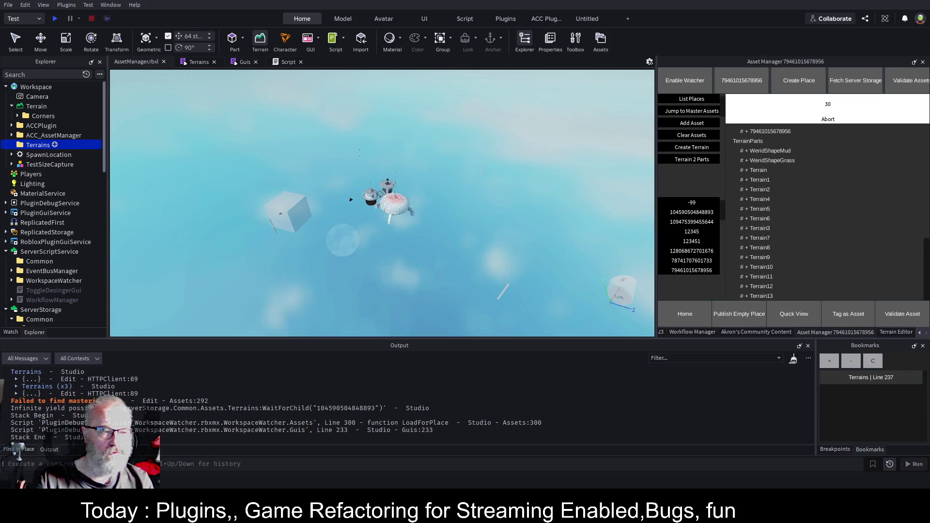
key("ctrl+v")
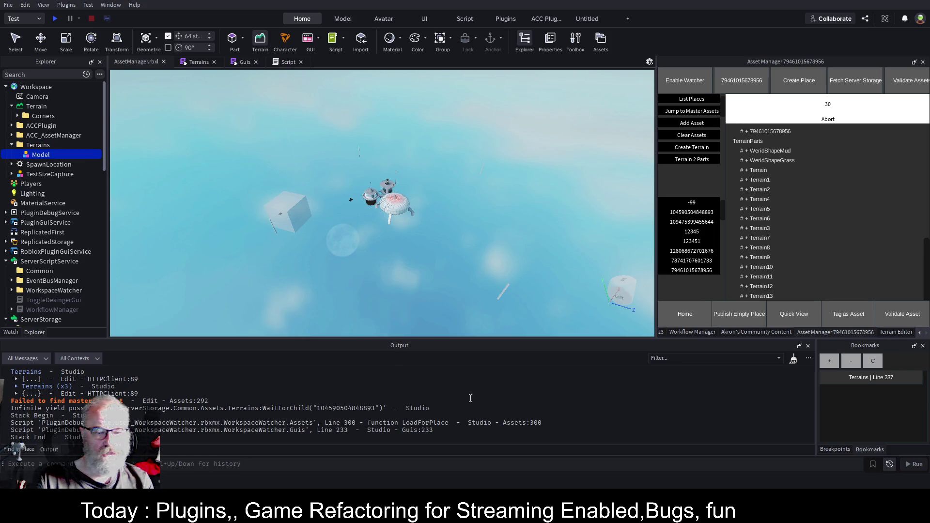
left_click_drag(376, 409, 319, 413)
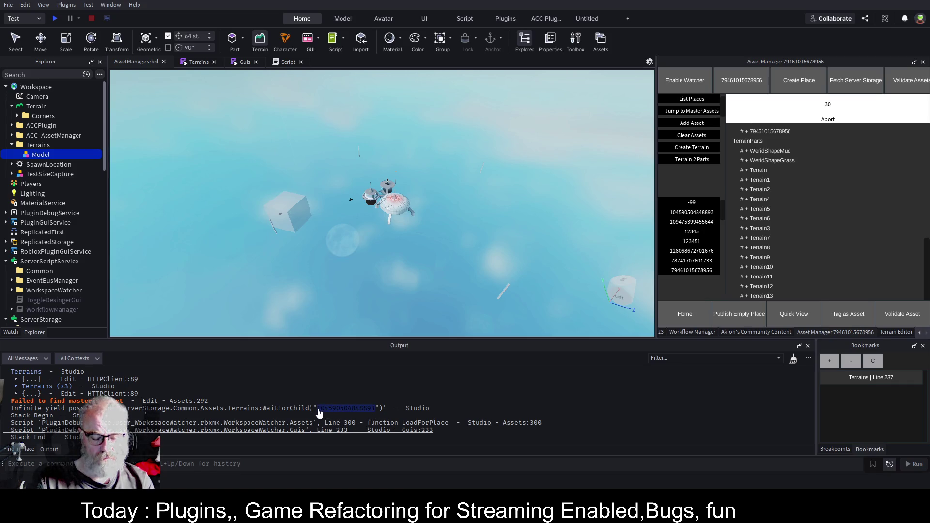
double_click(40, 155)
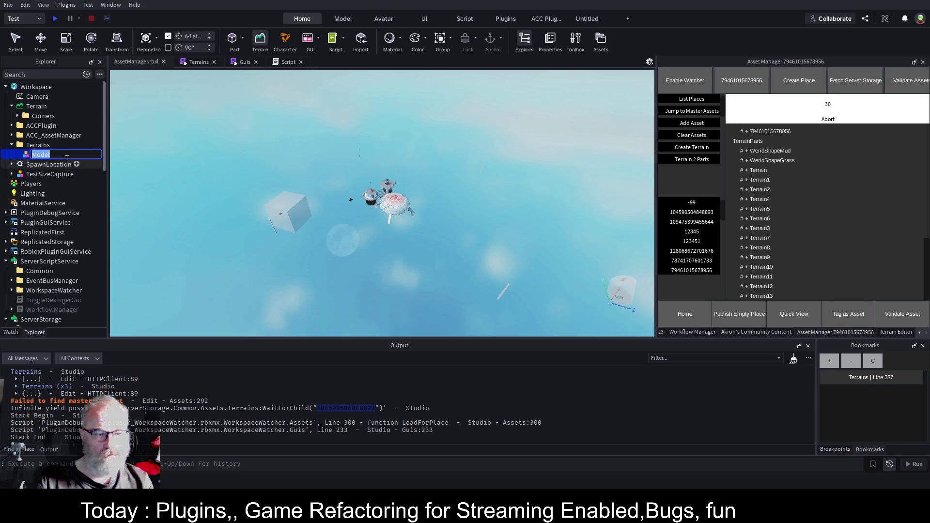
key("ctrl+v")
key("Return")
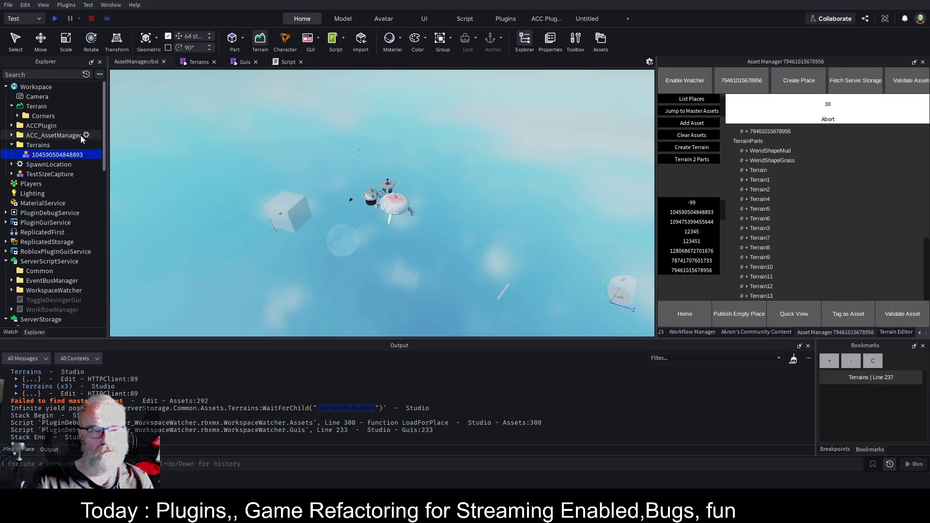
left_click(766, 172)
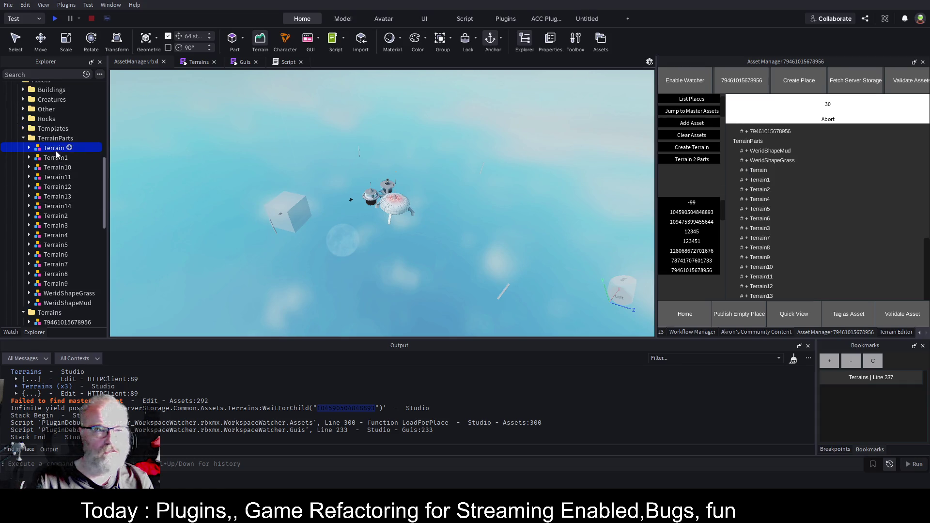
scroll(77, 162, "up", 10)
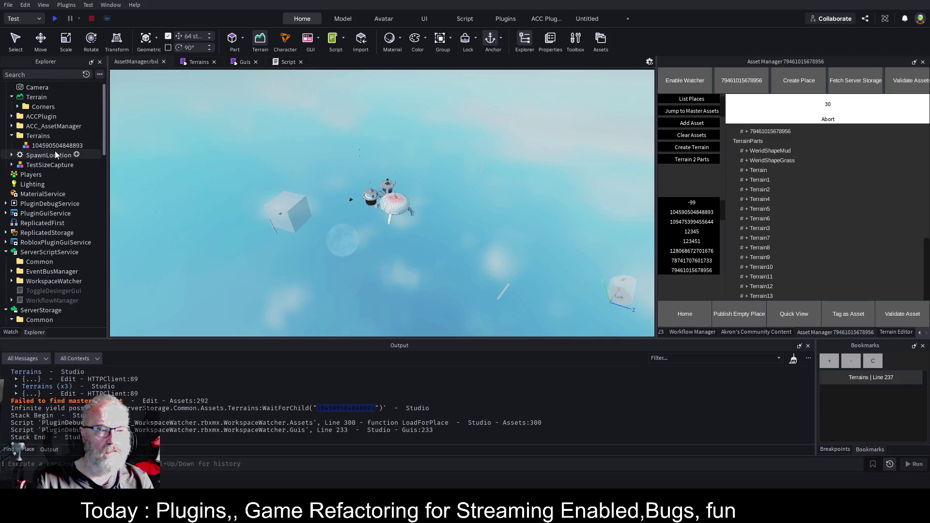
left_click(64, 147)
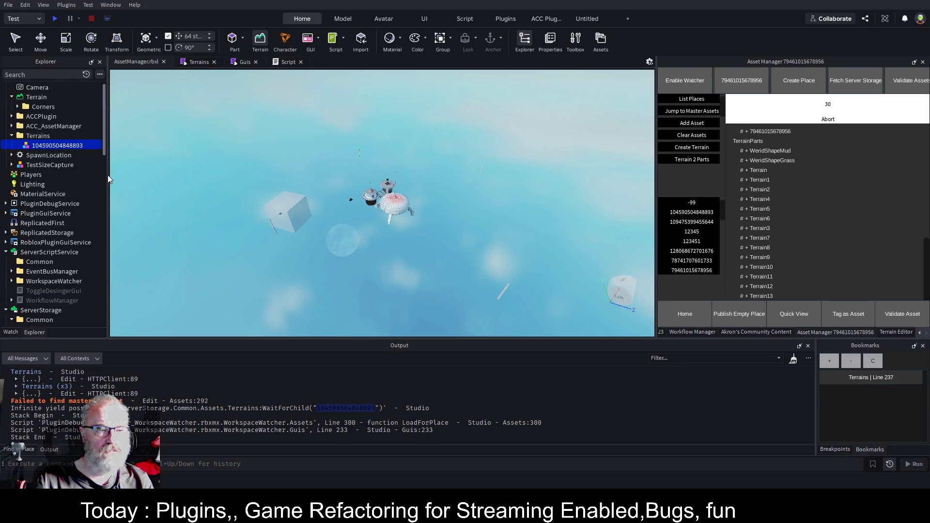
left_click(335, 203)
key("f")
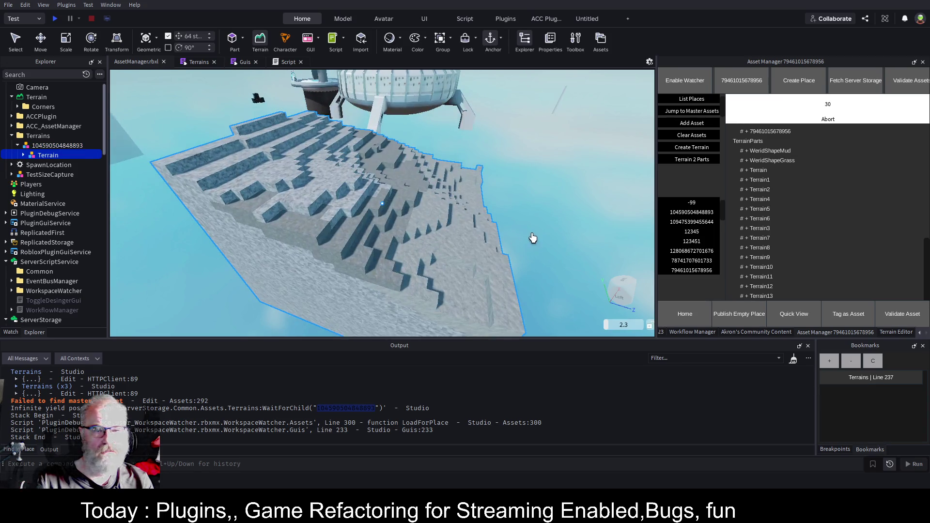
scroll(532, 238, "down", 10)
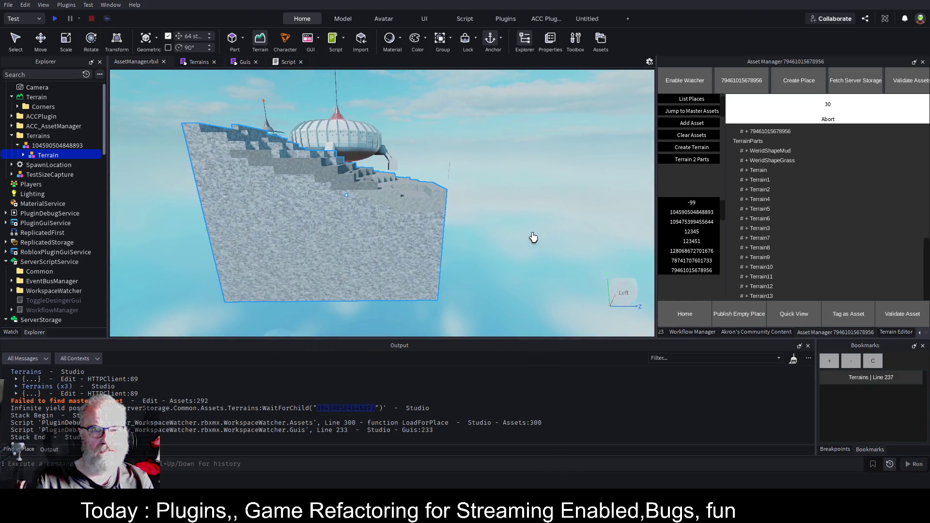
left_click(22, 156)
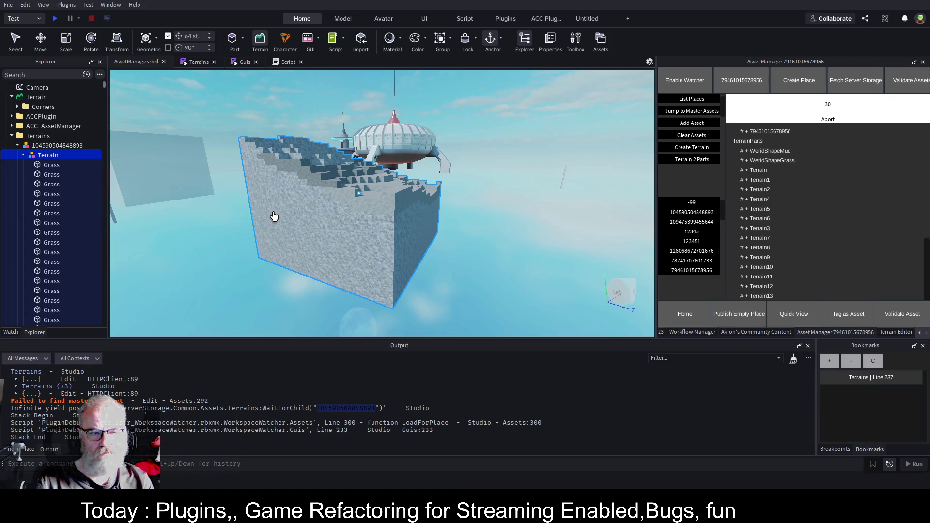
left_click(25, 39)
left_click(249, 198)
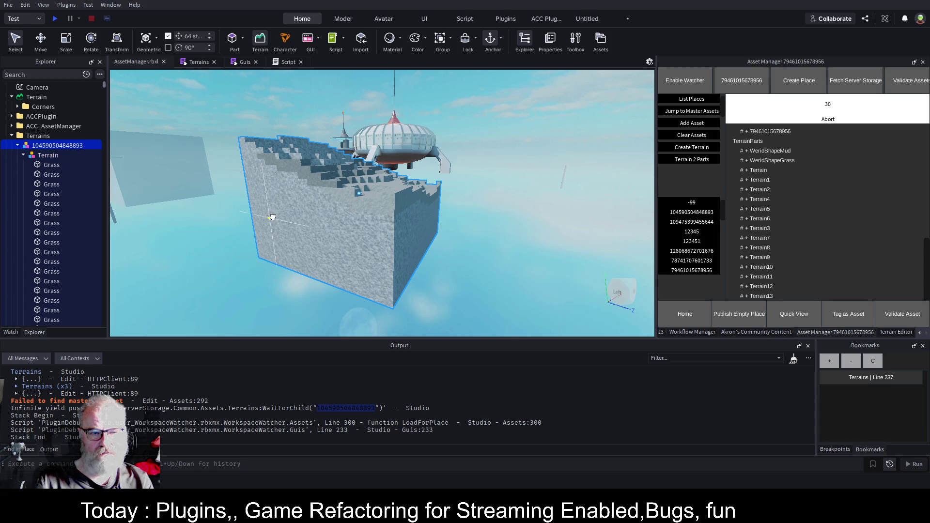
left_click(312, 228)
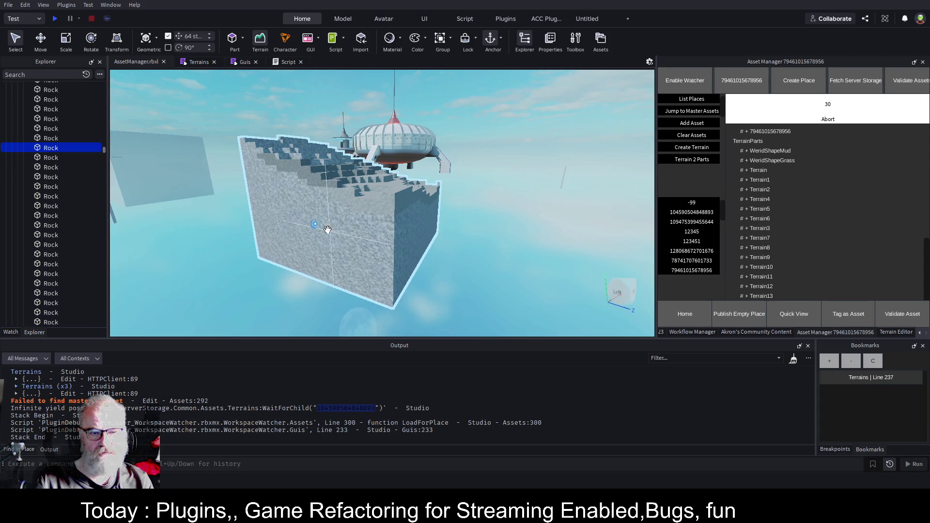
key("d")
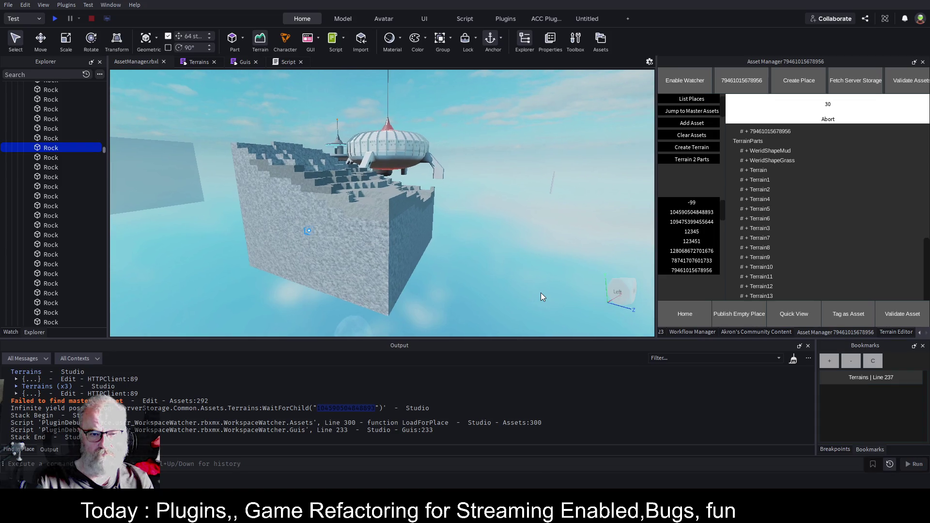
left_click(615, 290)
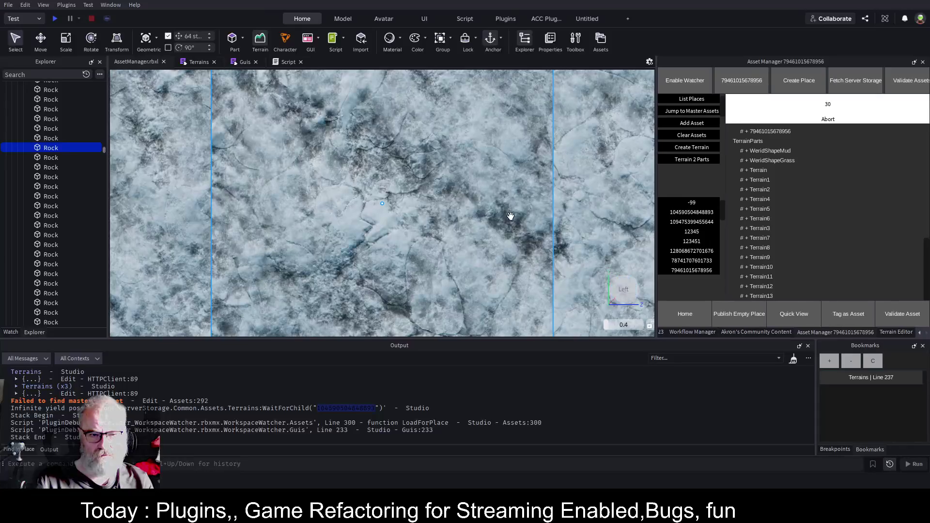
scroll(516, 217, "down", 5)
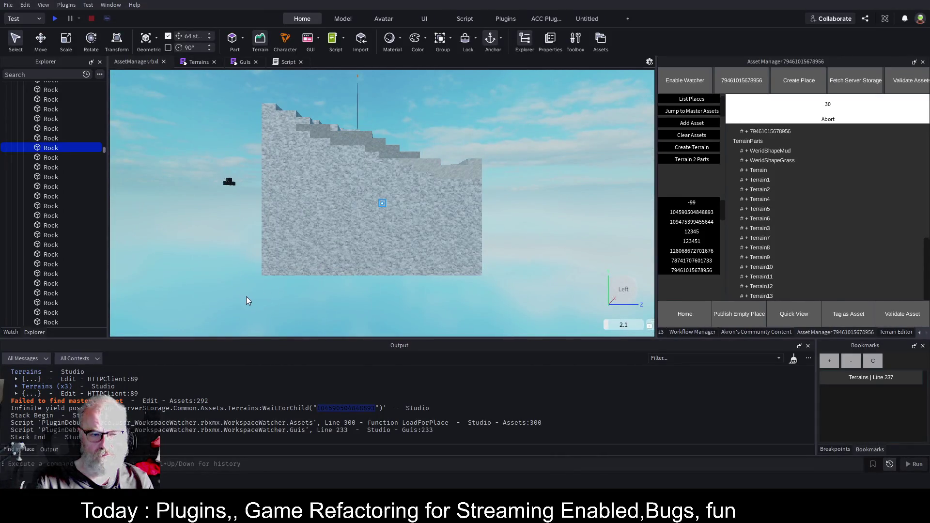
left_click_drag(246, 296, 408, 297)
left_click_drag(531, 236, 530, 185)
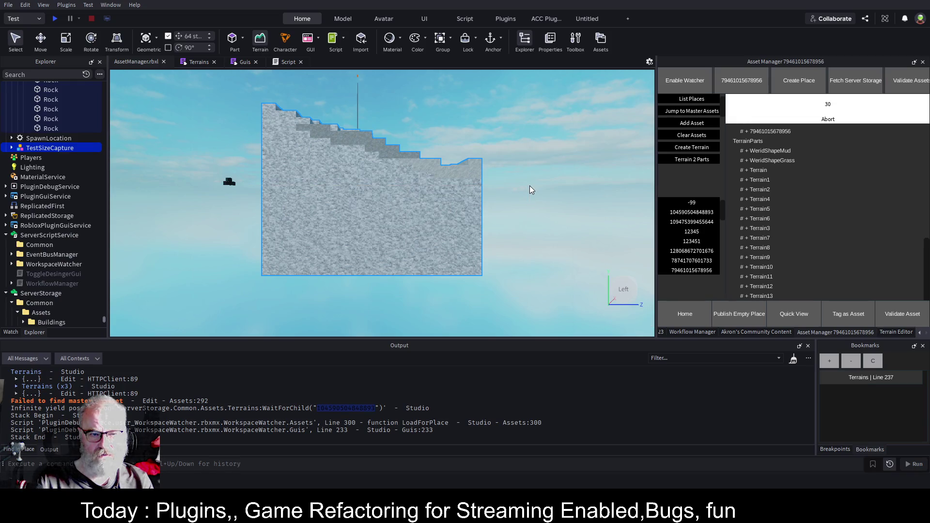
mouse_move(498, 287)
left_mouse_down()
mouse_move(504, 221)
mouse_move(389, 173)
left_mouse_up()
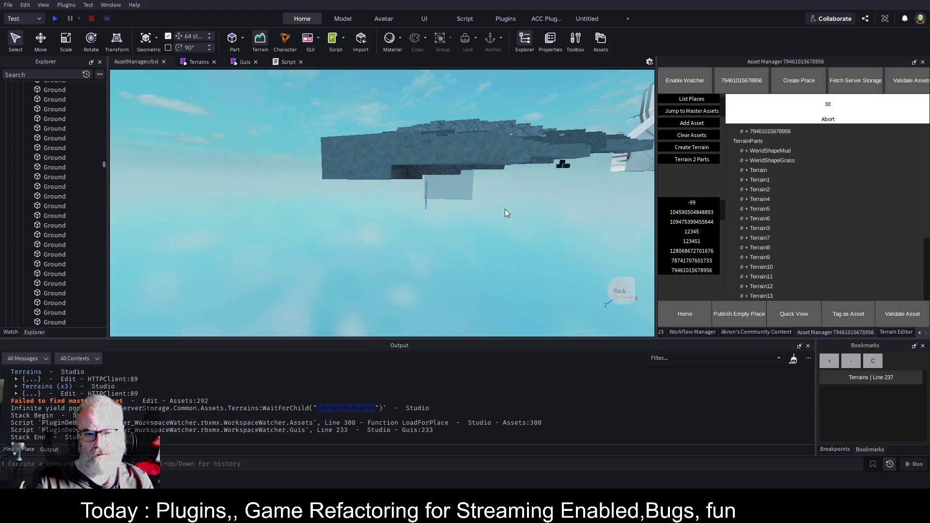
key("d")
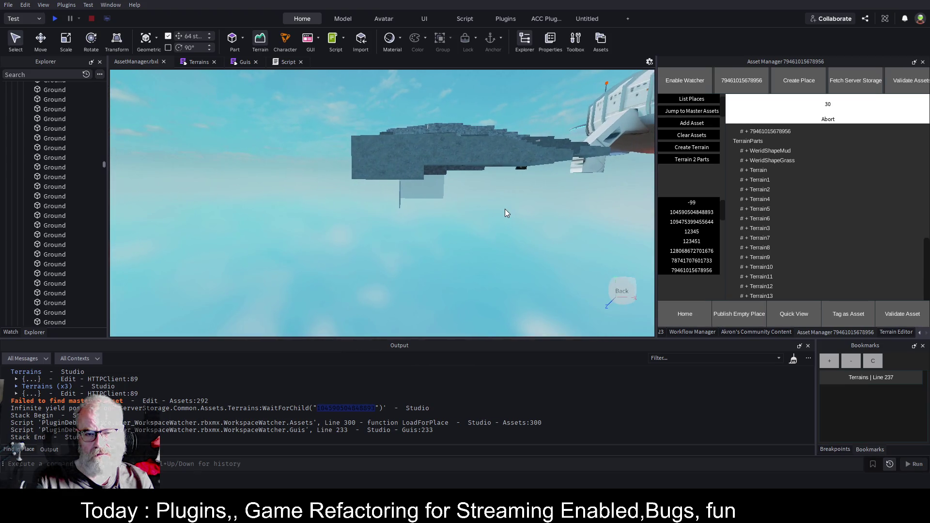
key("d")
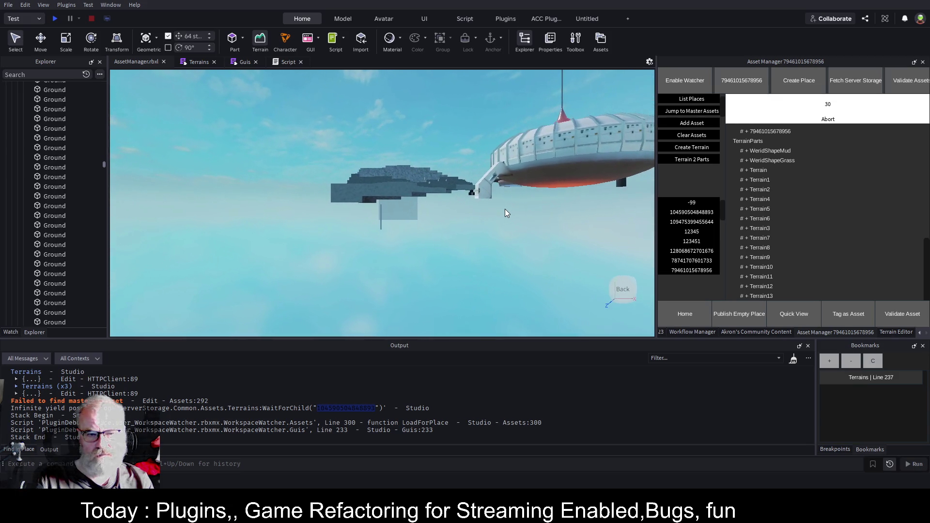
key("s")
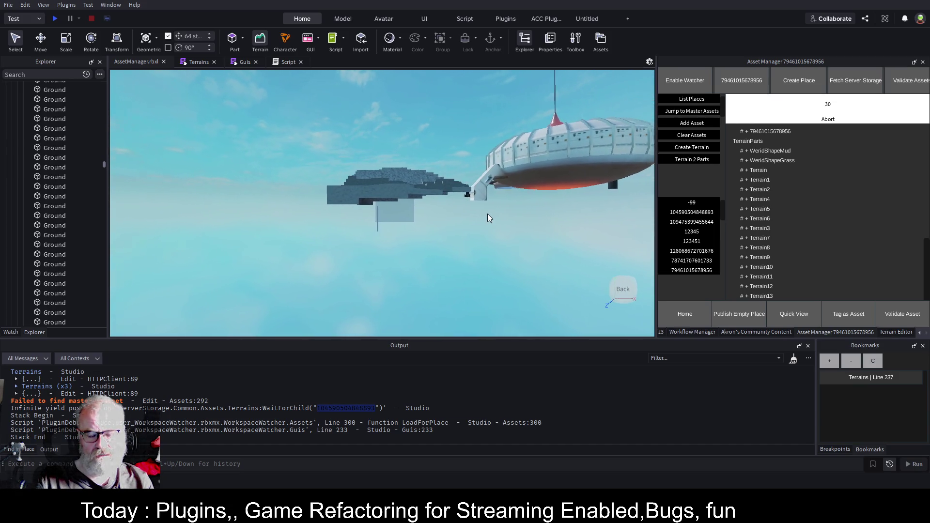
key("Right")
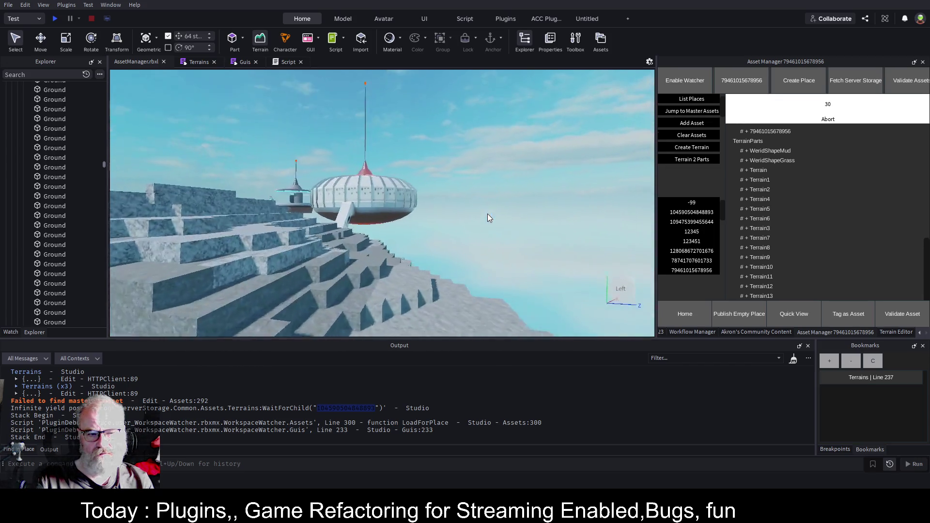
key("Right")
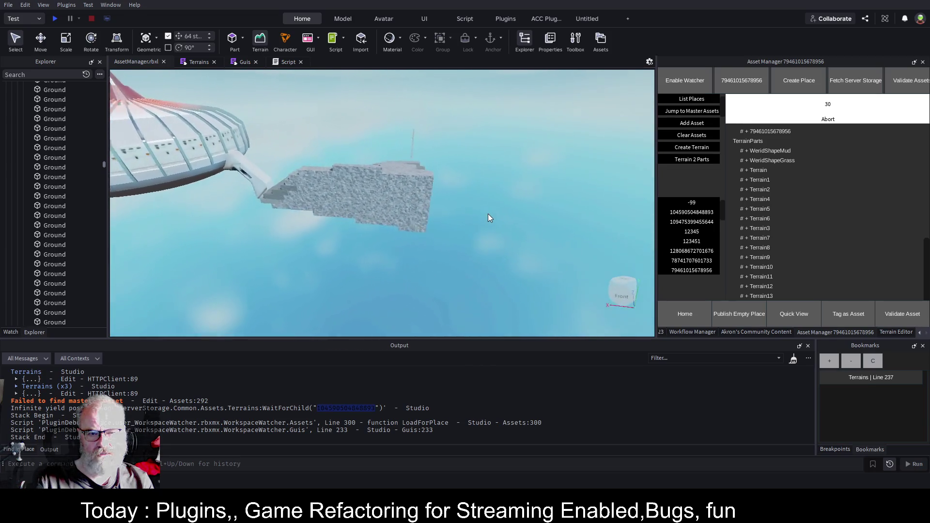
key("Right")
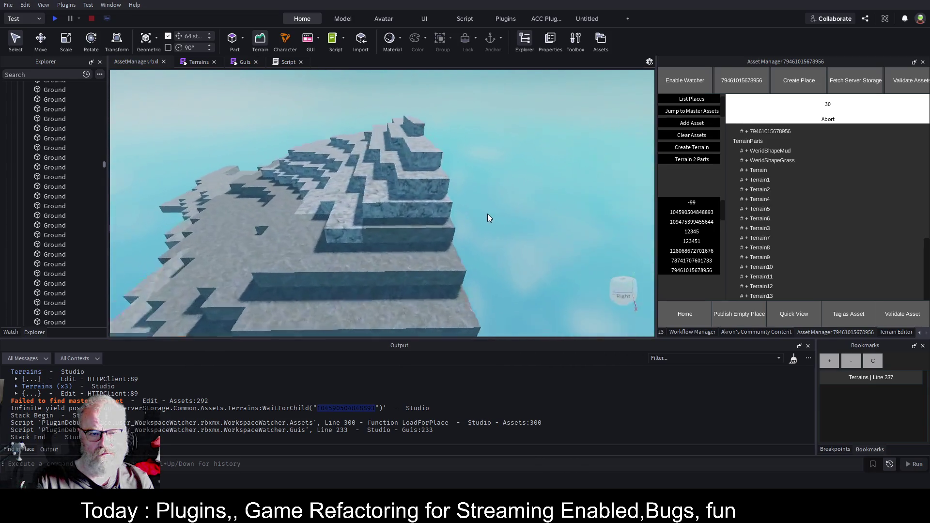
key("Down")
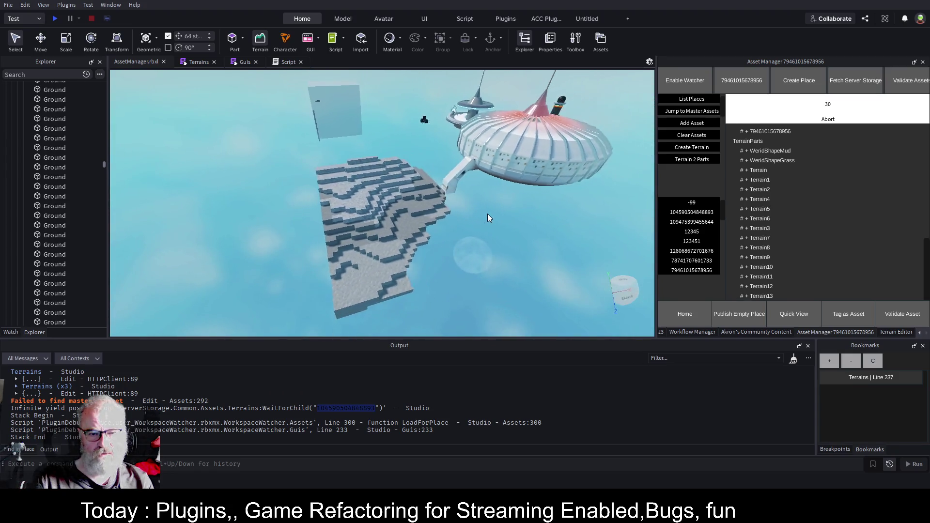
key("Up")
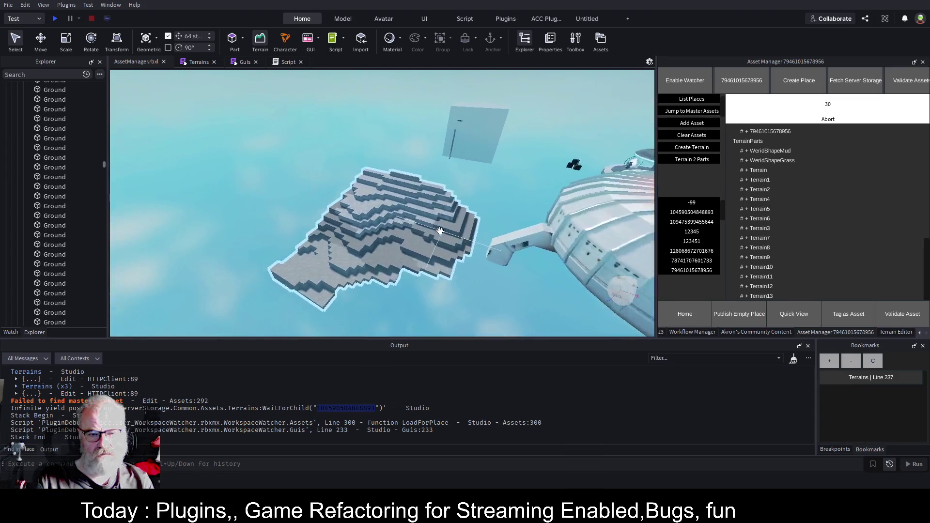
key("Right")
key("Down")
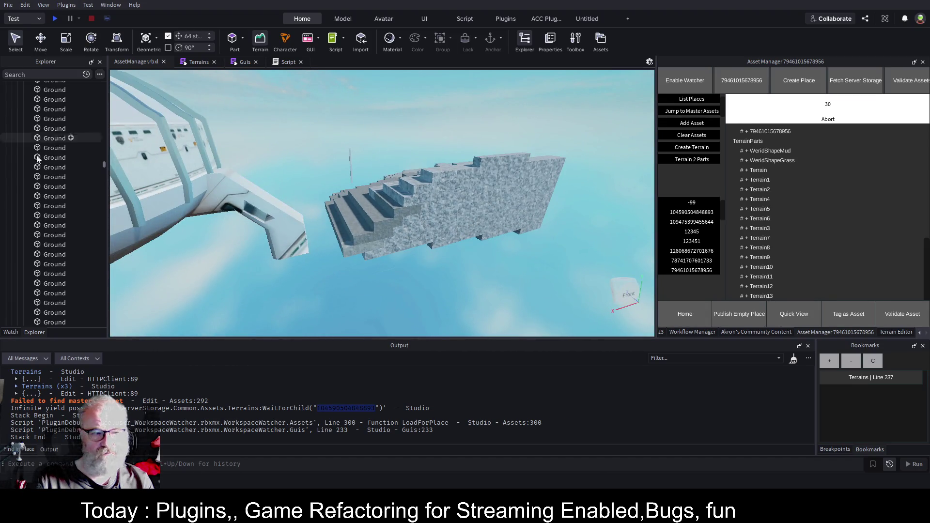
scroll(82, 174, "up", 1)
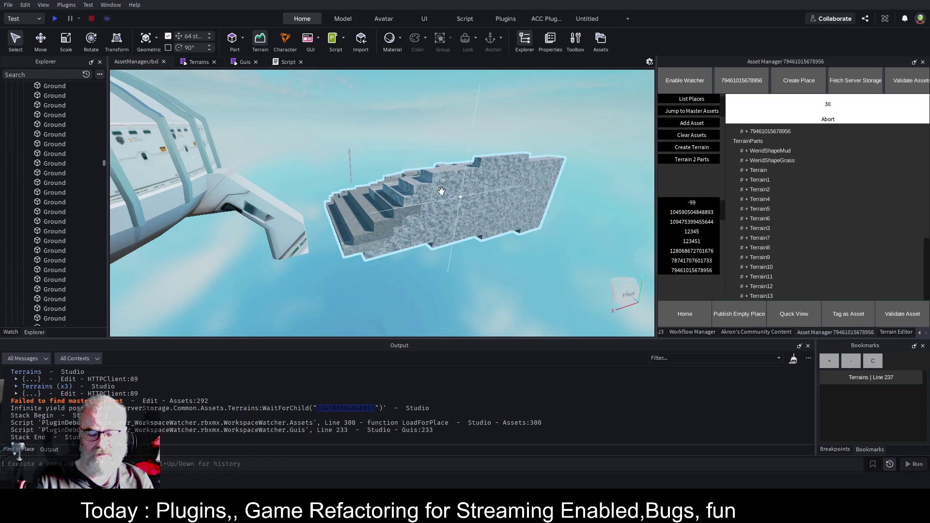
scroll(103, 162, "up", 10)
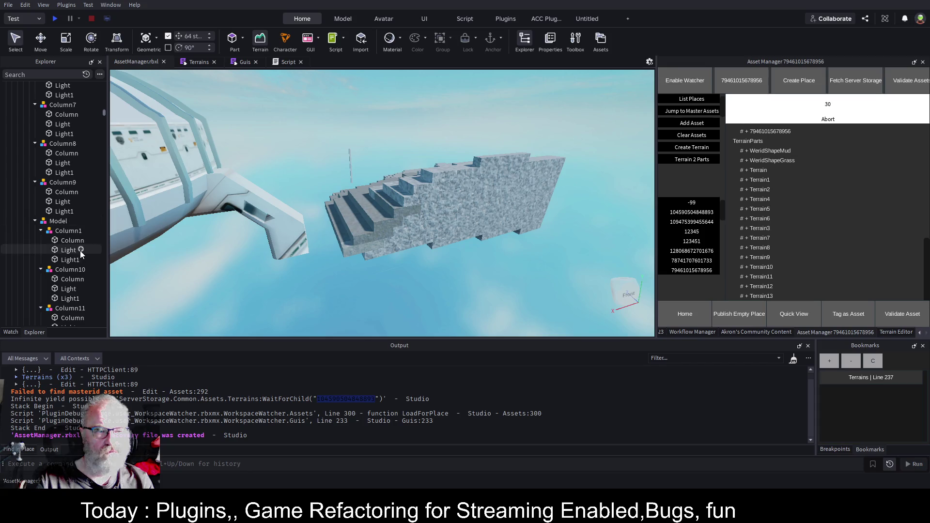
left_click(35, 221)
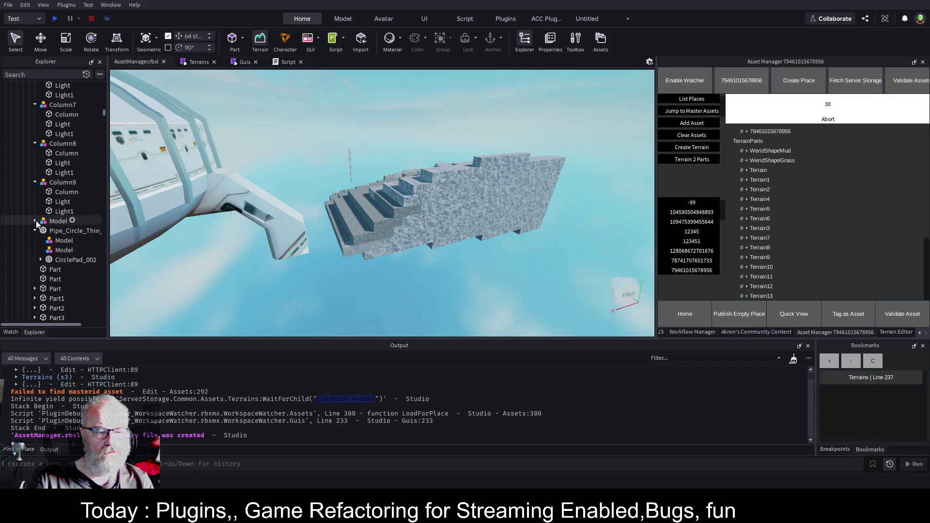
scroll(50, 194, "up", 10)
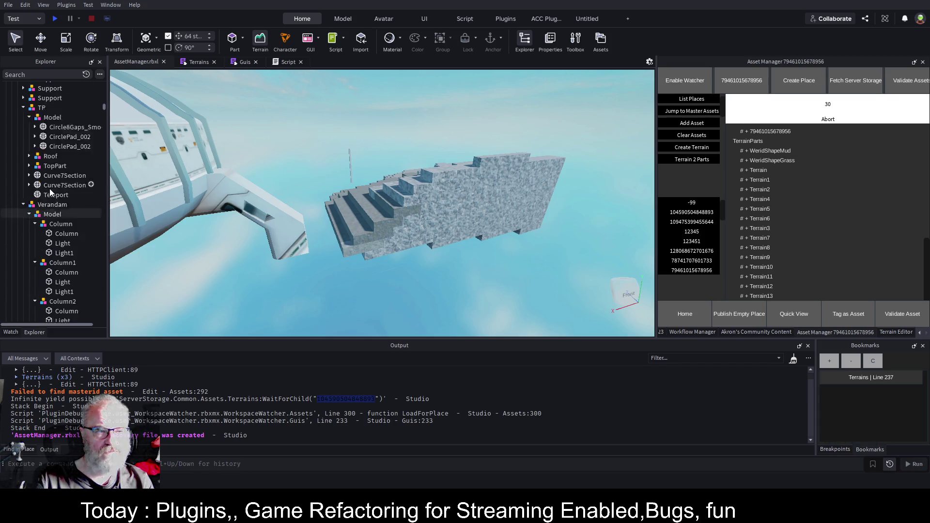
scroll(50, 194, "up", 5)
left_click(23, 253)
left_click(23, 263)
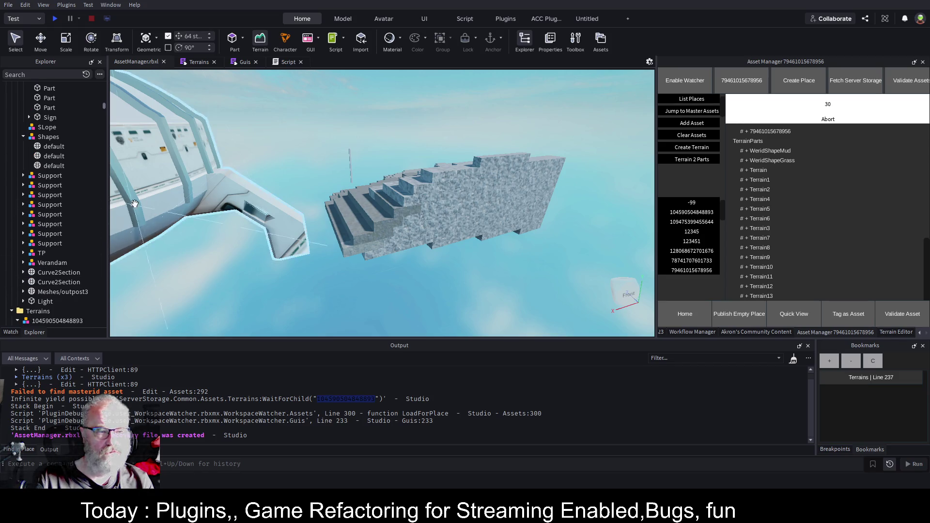
scroll(135, 203, "down", 5)
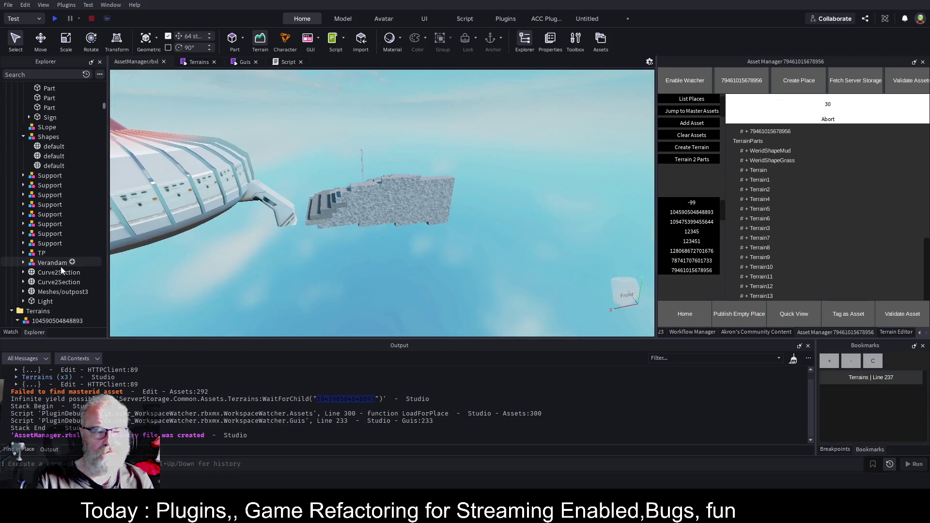
scroll(73, 252, "down", 3)
left_click(21, 268)
left_click(83, 260)
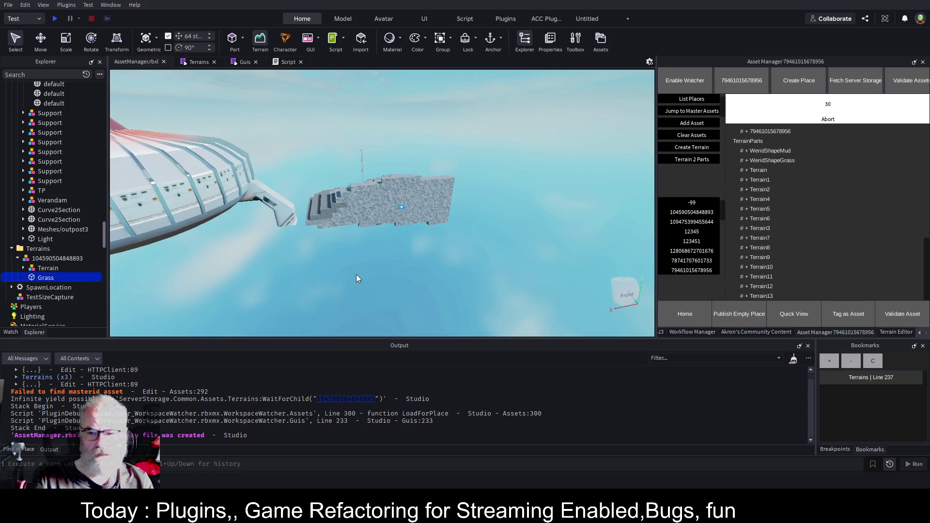
key("alt+p")
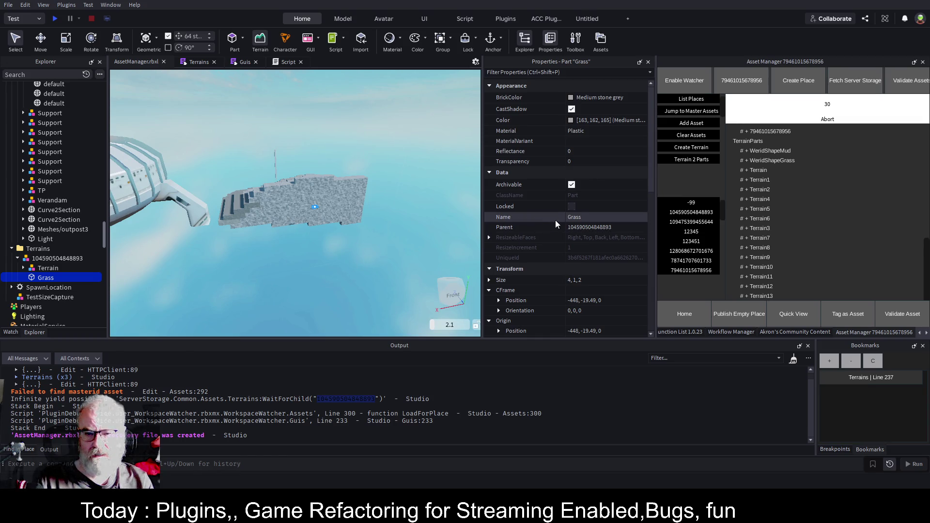
- Resize the Grass part to 1000 × 4 × 1000
scroll(580, 257, "down", 3)
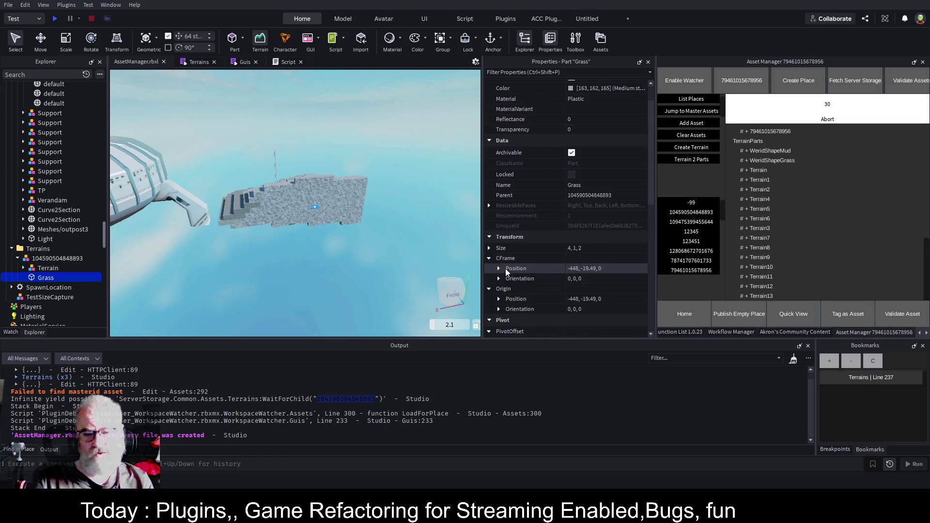
left_click(489, 248)
left_click(595, 258)
type("1000")
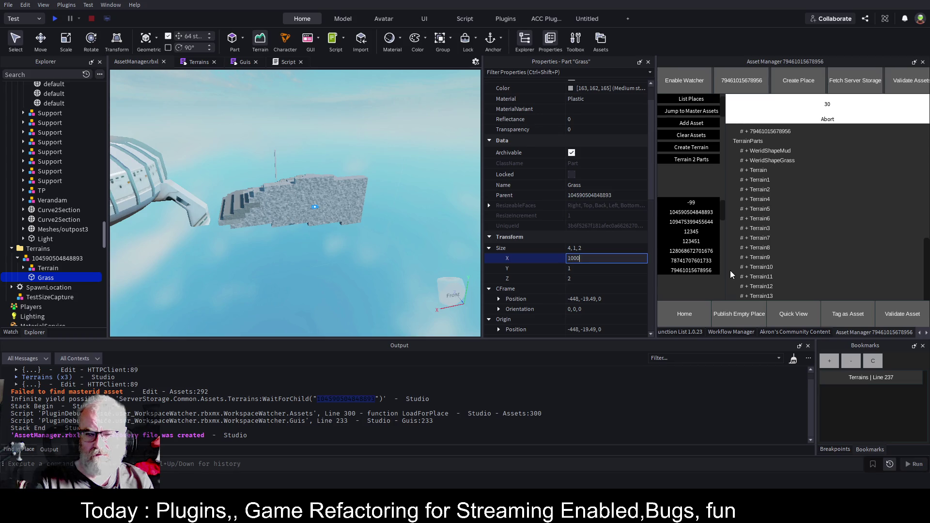
left_click(580, 279)
type("1000")
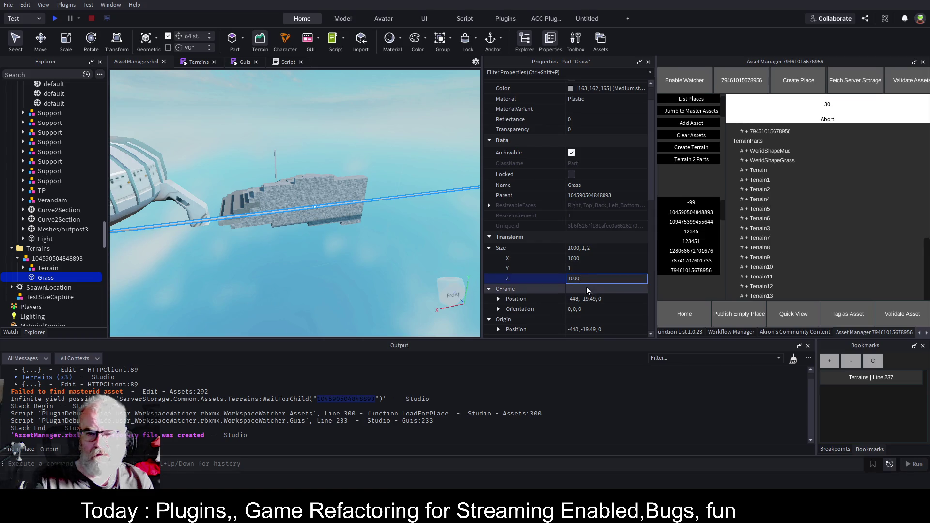
left_click(586, 268)
type("4")
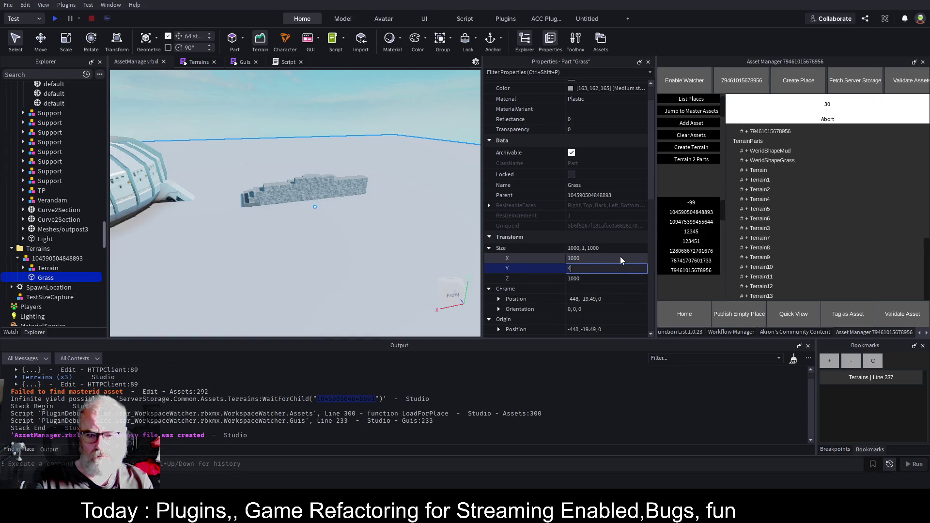
key("Tab")
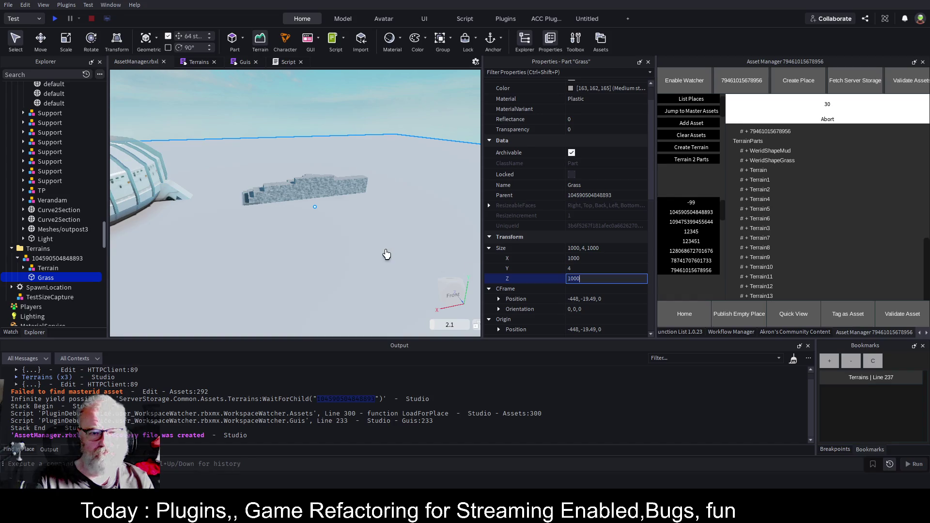
key("ctrl+s")
left_click(48, 259)
left_click_drag(298, 214, 338, 219)
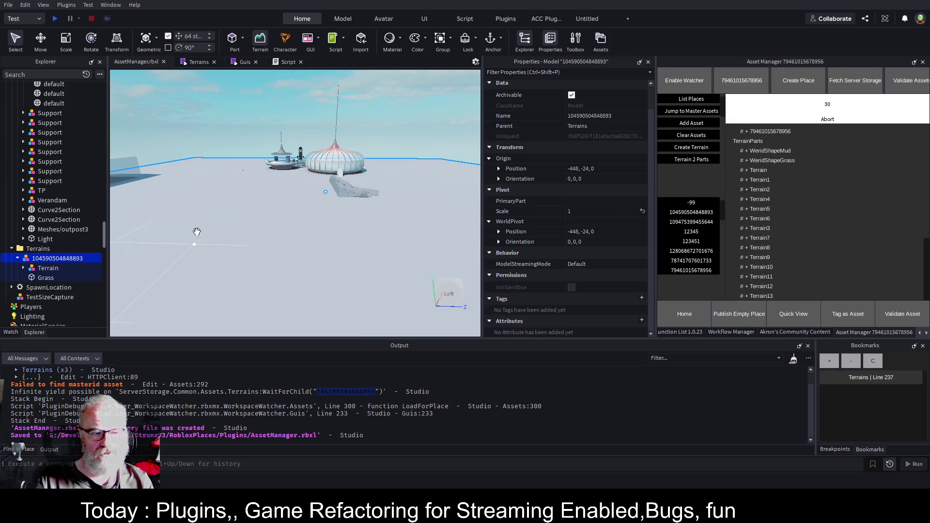
key("ctrl+2")
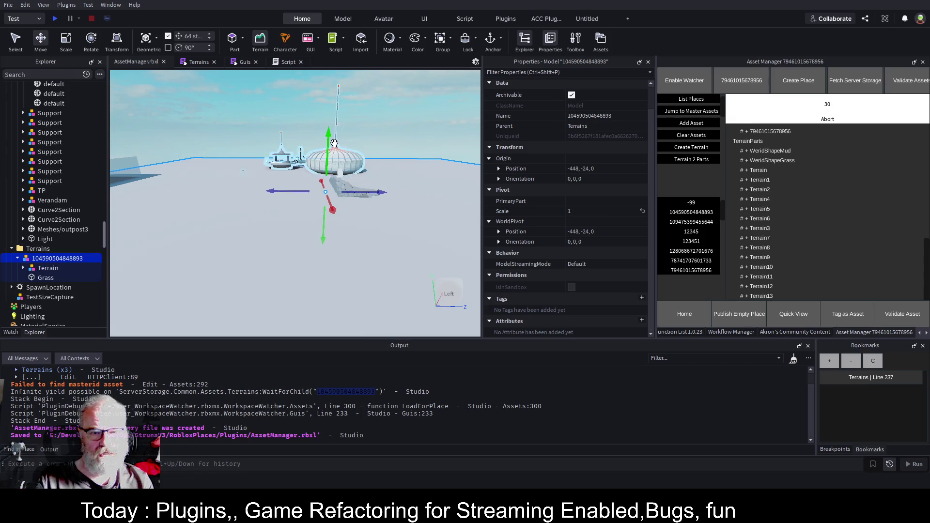
left_click_drag(328, 143, 329, 153)
mouse_move(380, 146)
left_mouse_down()
mouse_move(395, 111)
mouse_move(405, 259)
left_mouse_up()
scroll(380, 147, "up", 10)
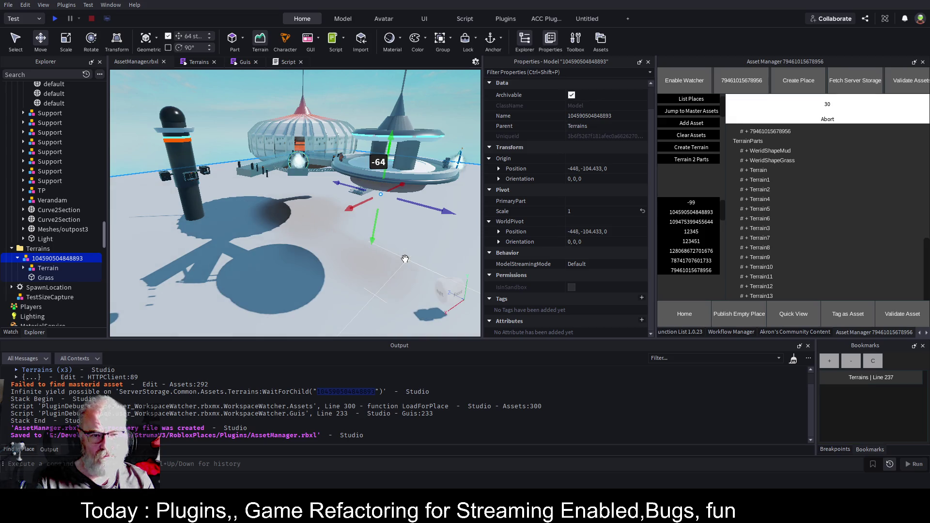
key("ctrl+z")
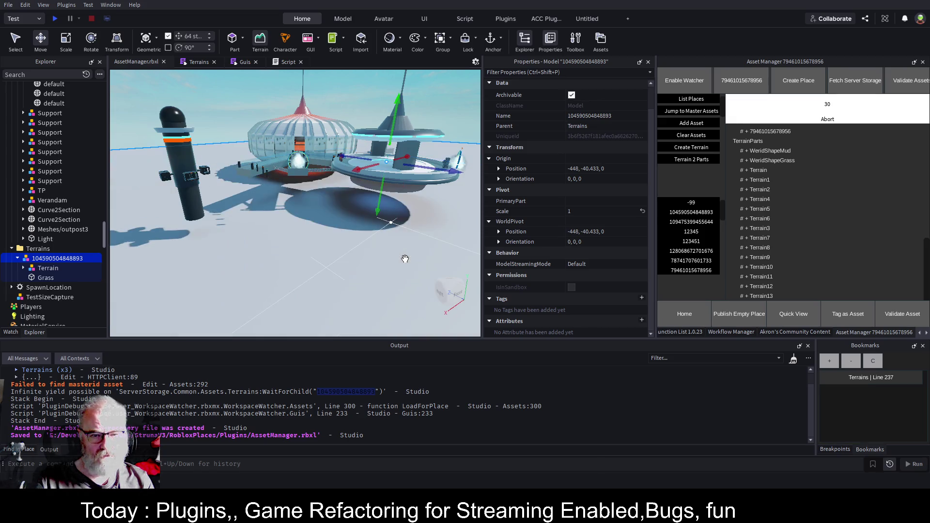
scroll(429, 234, "up", 10)
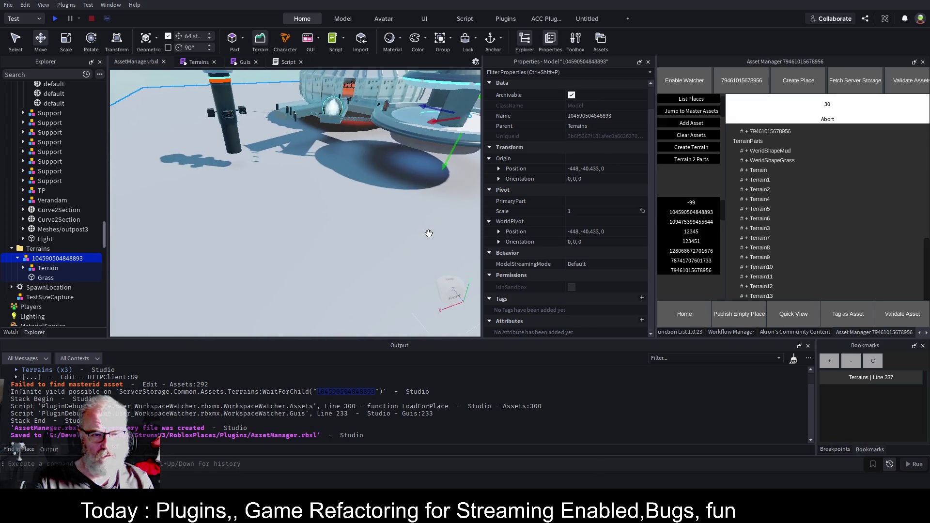
scroll(429, 233, "down", 8)
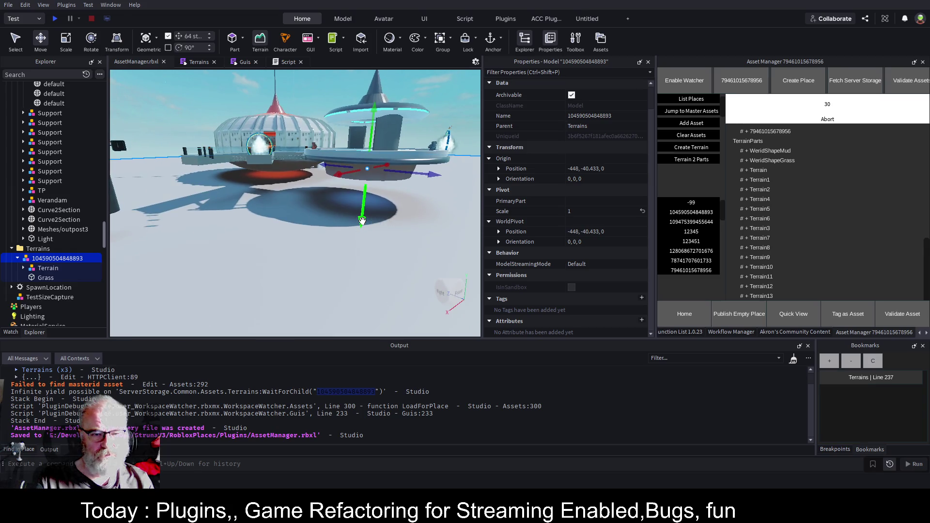
left_click_drag(362, 221, 354, 275)
key("w")
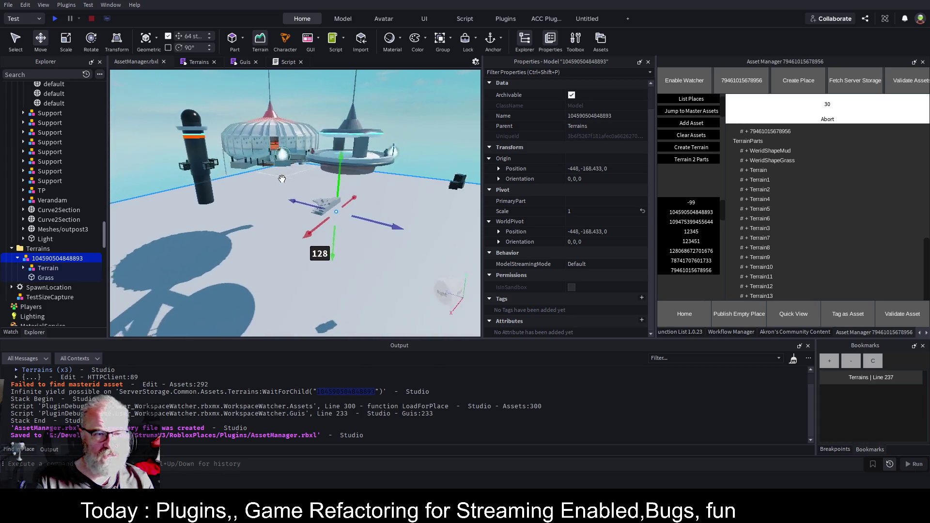
key("s")
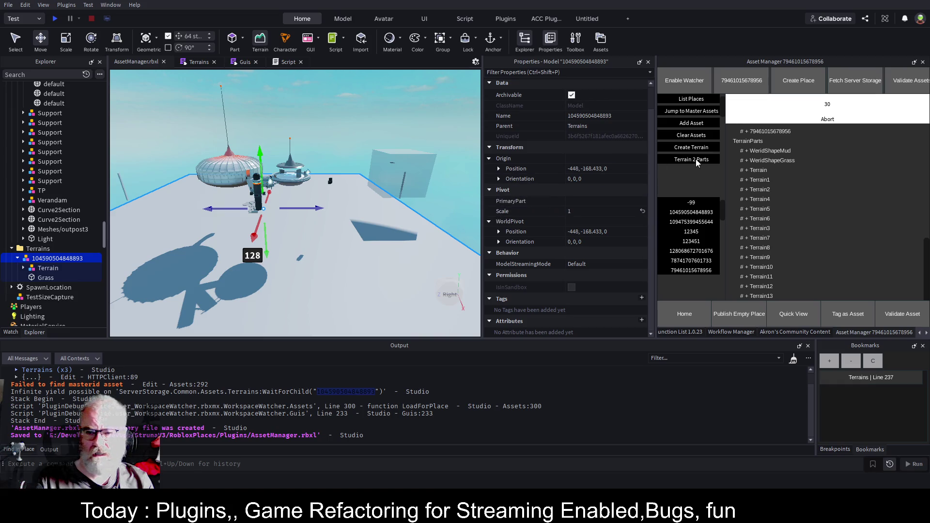
left_click(701, 139)
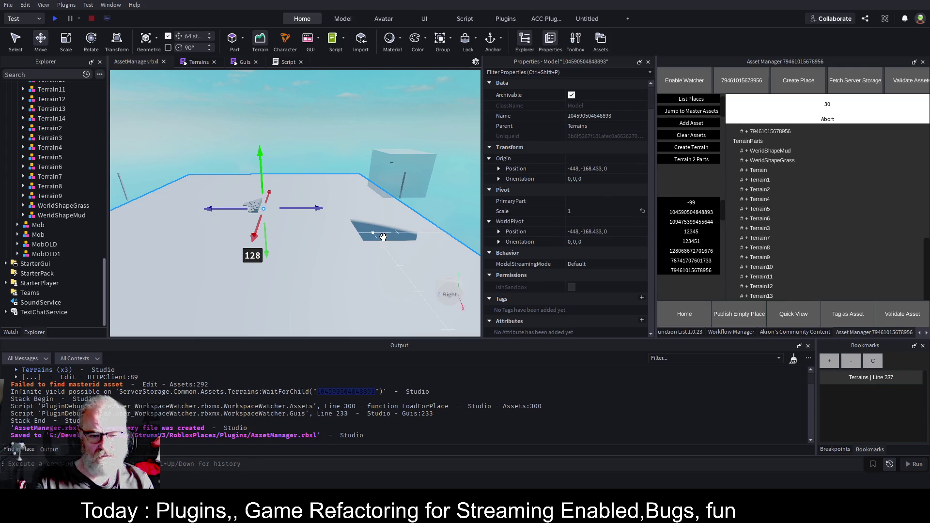
left_click(686, 215)
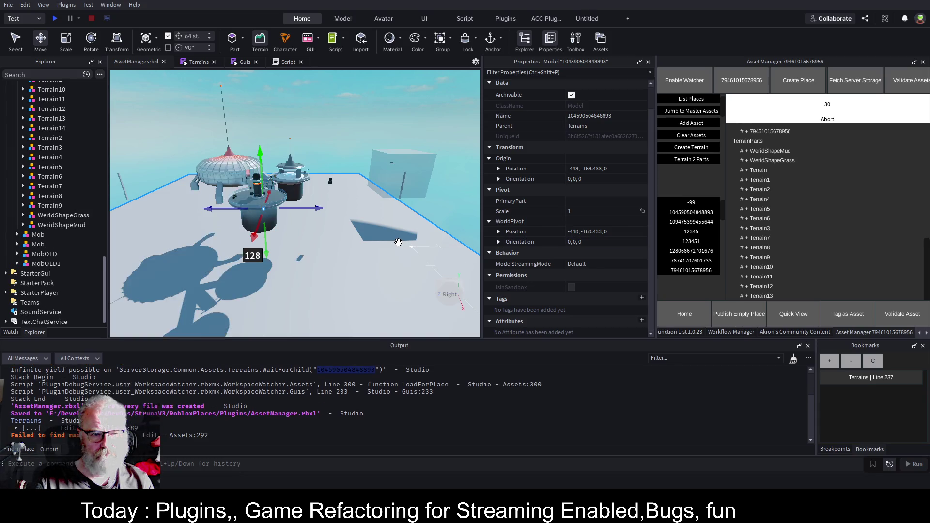
scroll(398, 242, "up", 5)
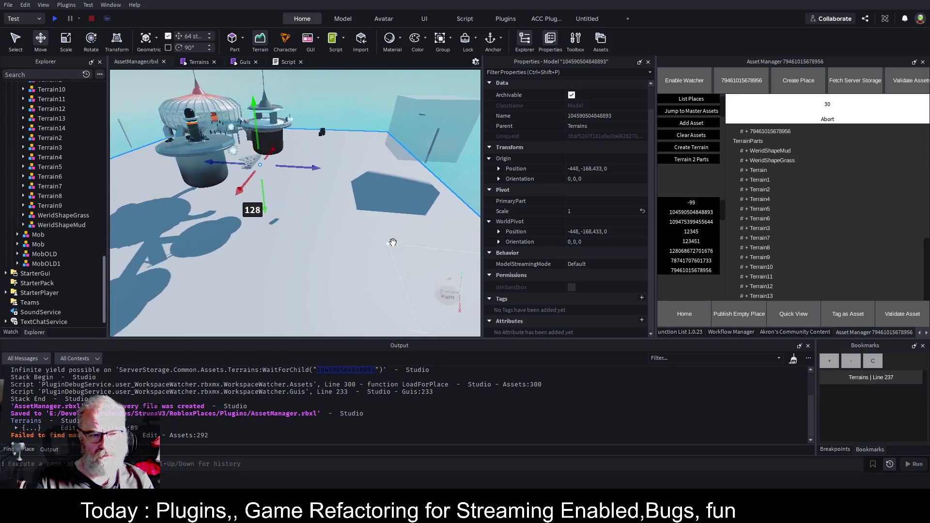
scroll(393, 242, "up", 5)
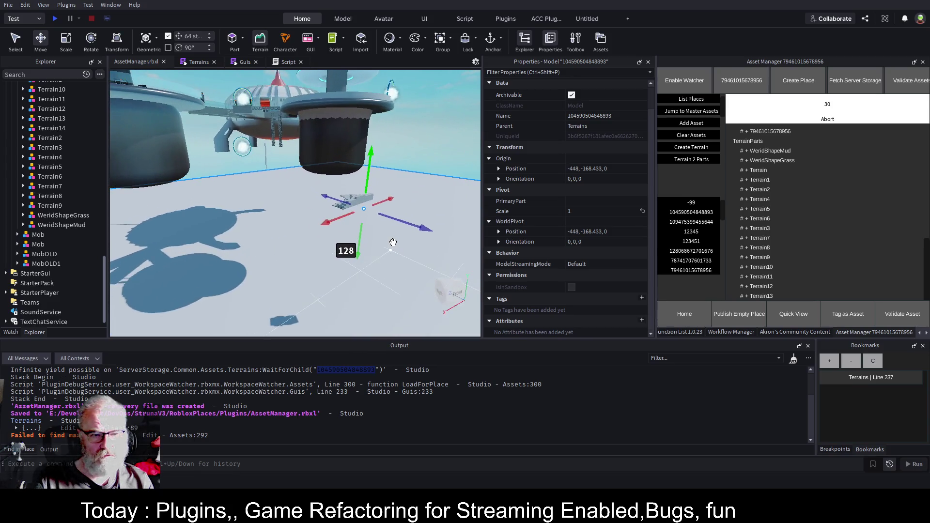
scroll(39, 225, "up", 9)
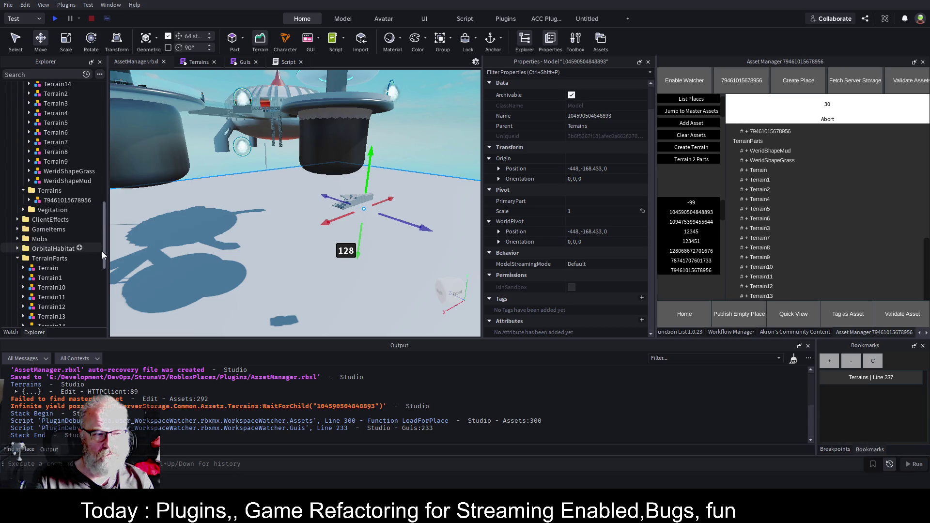
left_click_drag(104, 242, 120, 125)
left_click(37, 172)
left_click(37, 182)
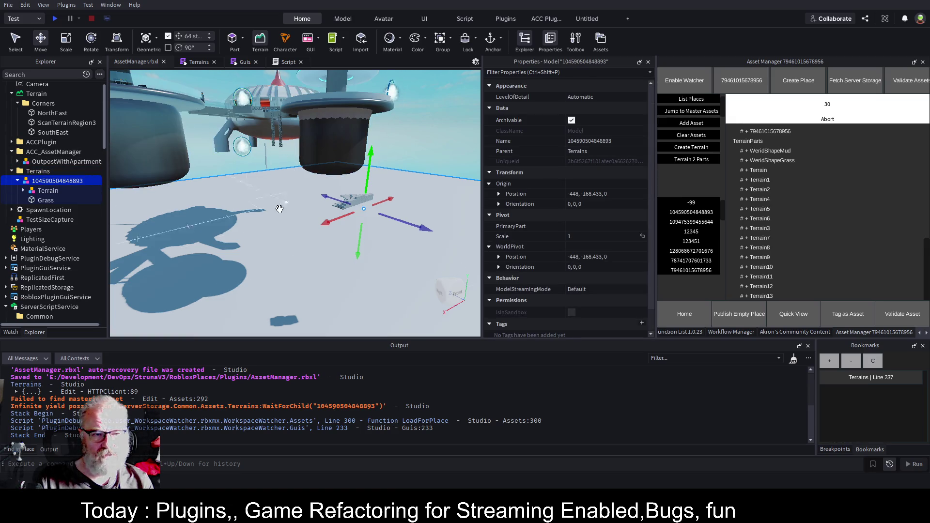
left_click_drag(358, 255, 357, 222)
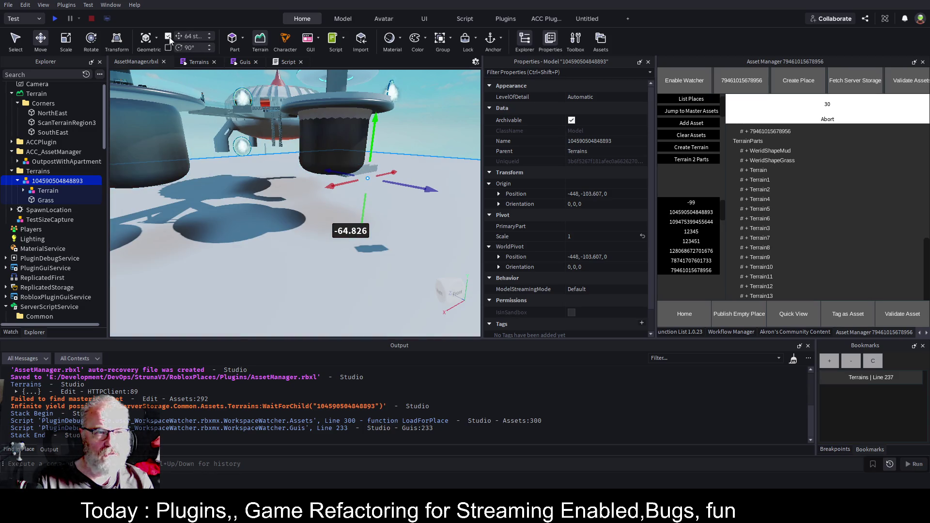
- Set the move increment to 1 stud and lift the model to about Y -42.6
left_click(191, 35)
type("1")
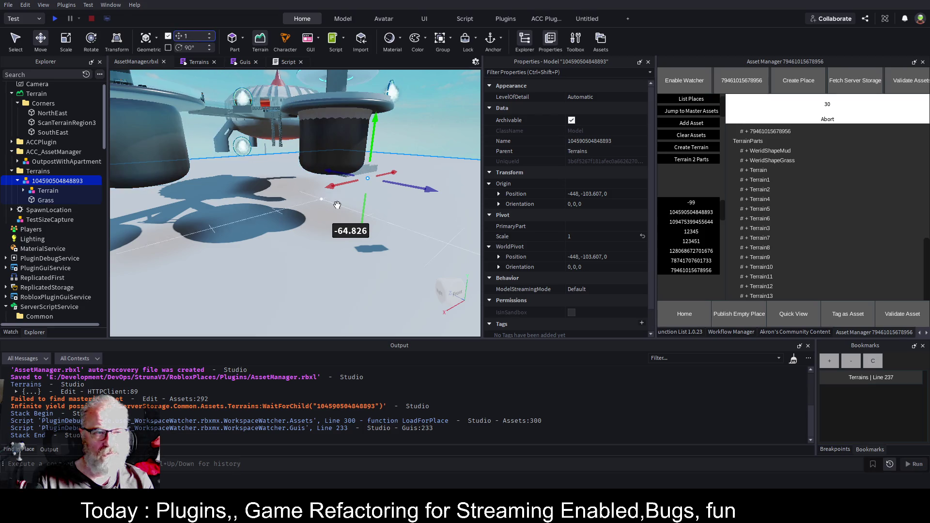
mouse_move(364, 219)
left_mouse_down()
mouse_move(366, 182)
mouse_move(339, 165)
left_mouse_up()
scroll(367, 186, "up", 3)
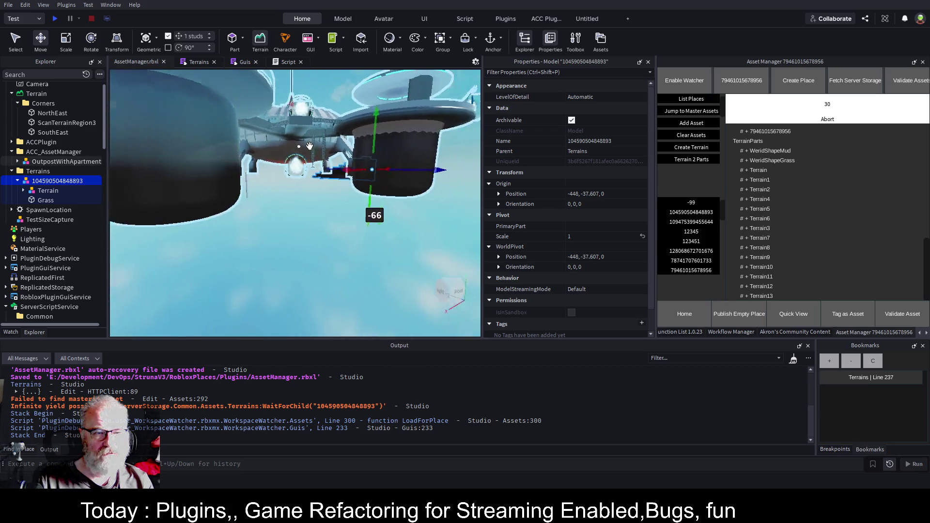
key("q")
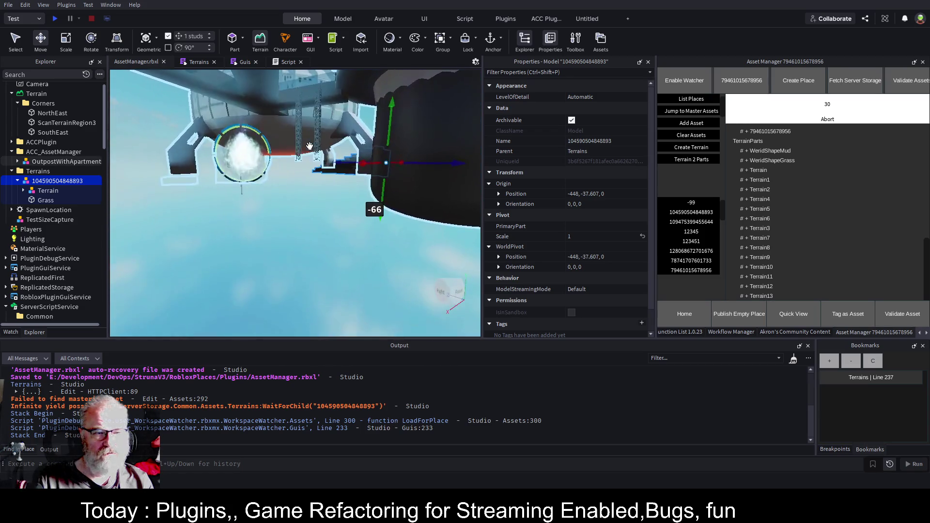
key("e")
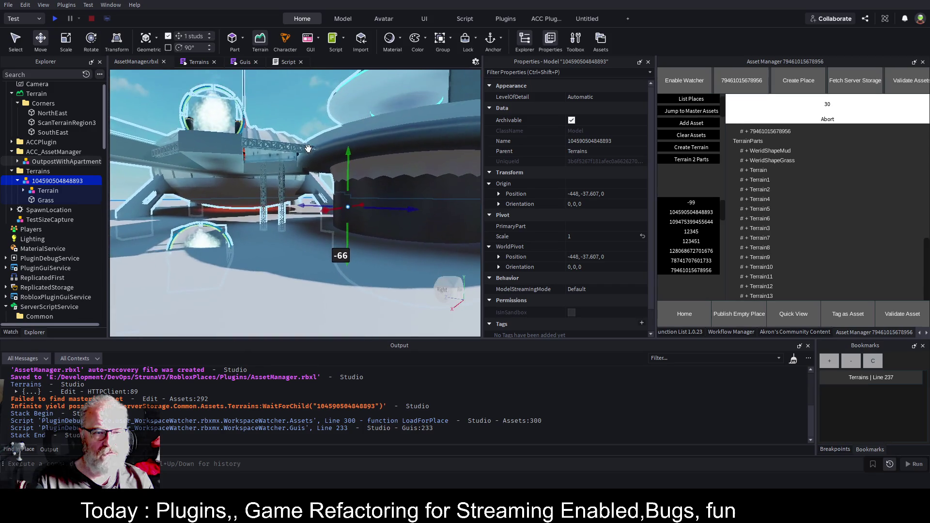
mouse_move(348, 164)
left_mouse_down()
mouse_move(361, 231)
mouse_move(346, 258)
mouse_move(322, 265)
mouse_move(352, 266)
left_mouse_up()
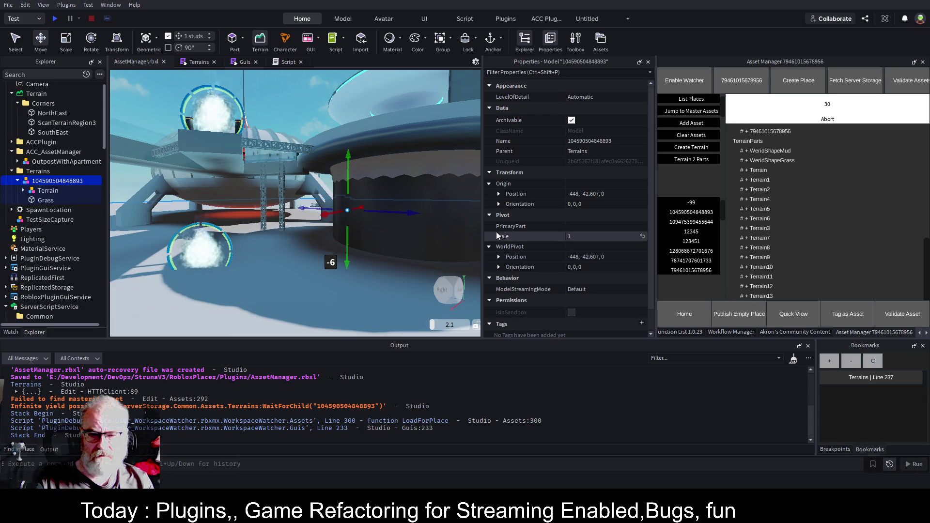
- Set the terrain model's origin position Y to -44, giving -448, -44, 0
left_click(498, 194)
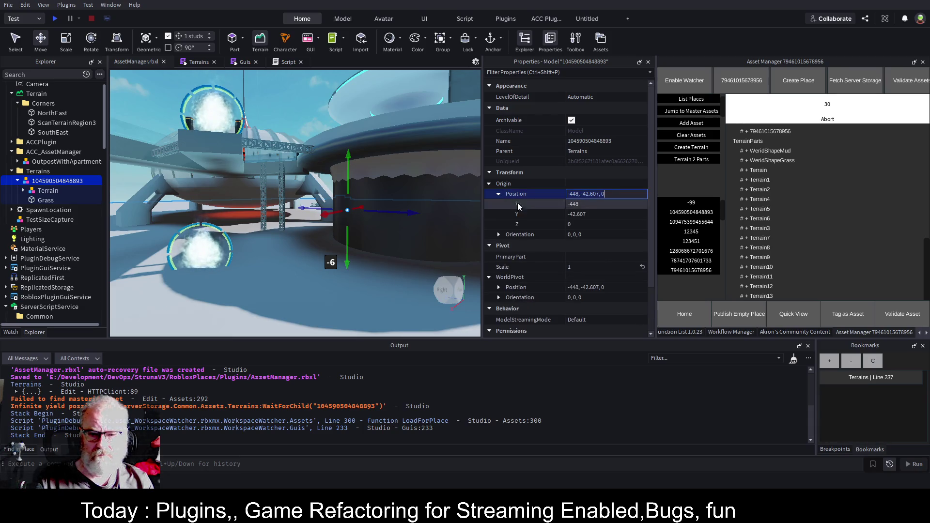
left_click(594, 214)
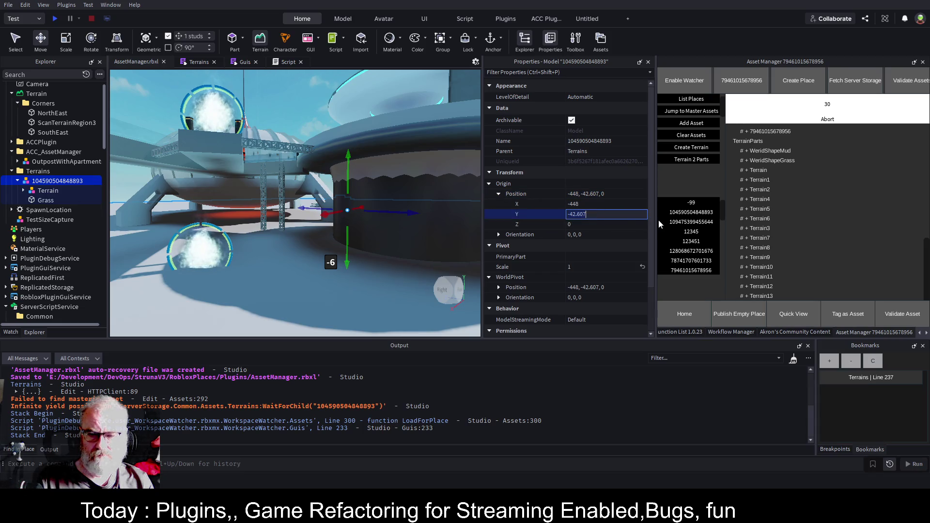
type("-40")
key("Return")
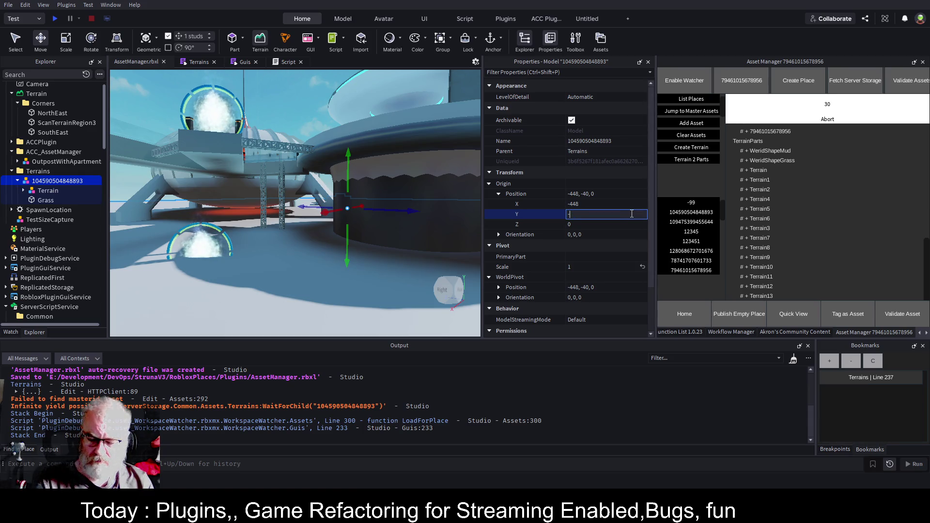
type("44")
key("Return")
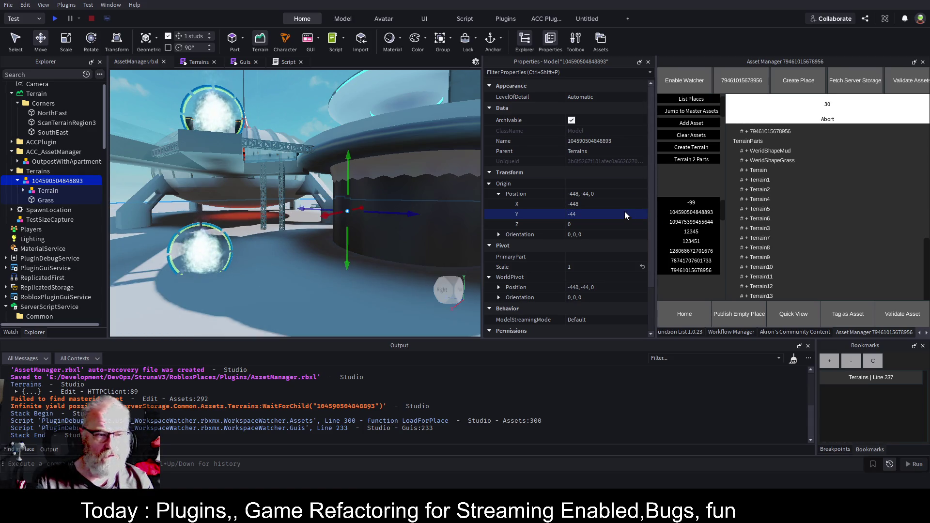
- Reselect the terrain model and save AssetManager.rbxl
left_click(41, 174)
left_click(41, 182)
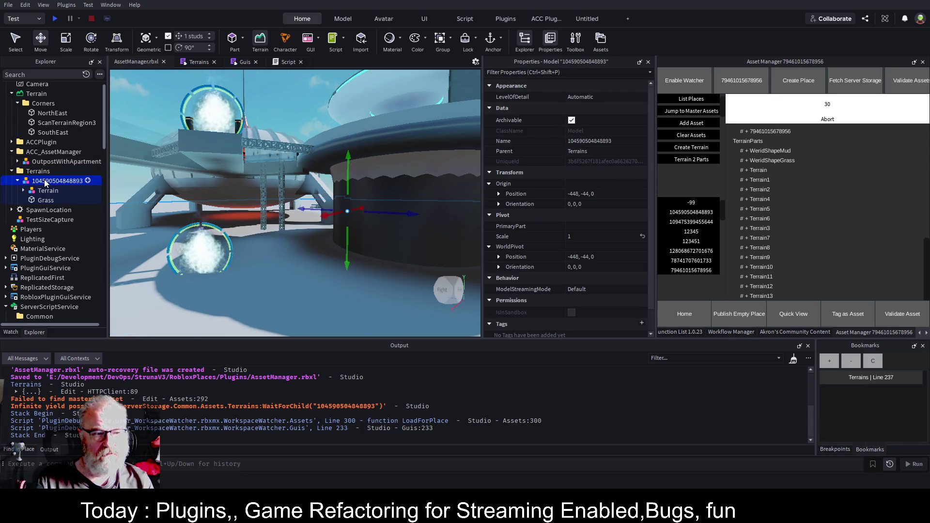
key("ctrl+s")
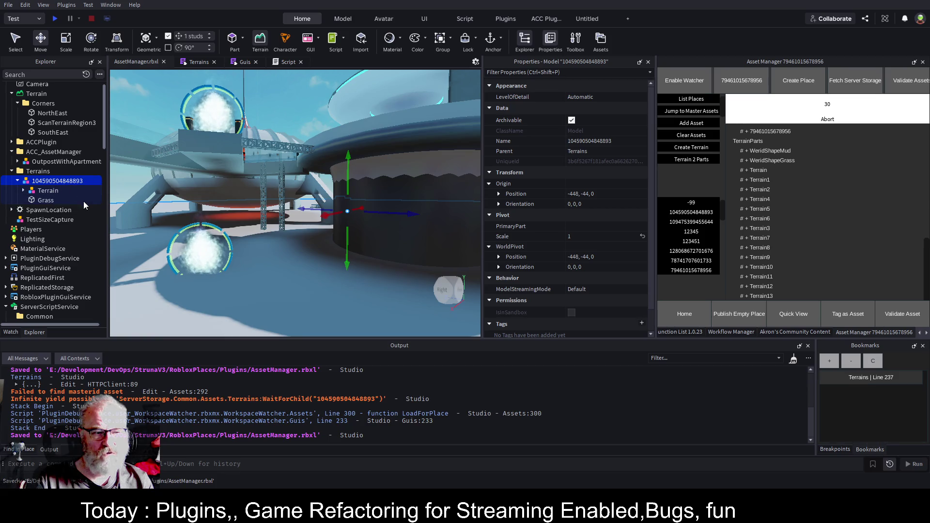
scroll(55, 196, "down", 3)
scroll(55, 197, "down", 9)
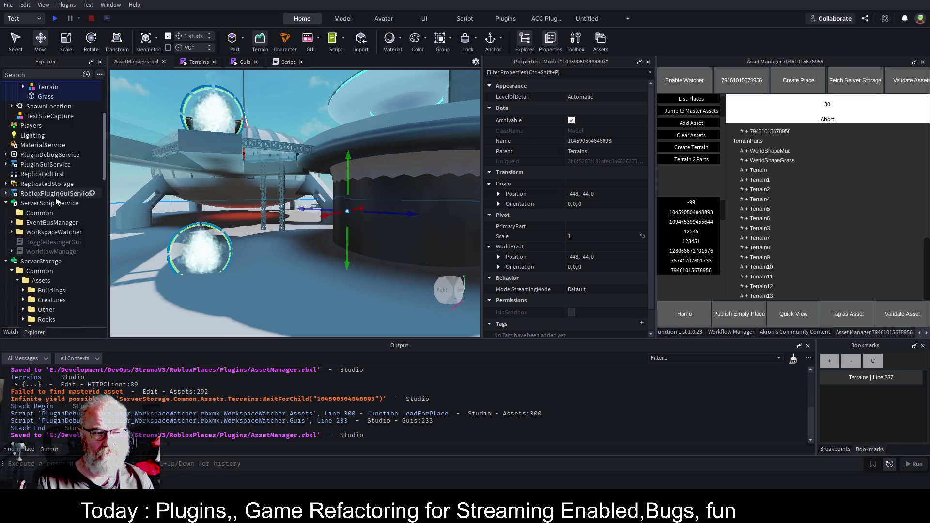
left_click(47, 203)
key("Left")
key("Left")
left_click(55, 206)
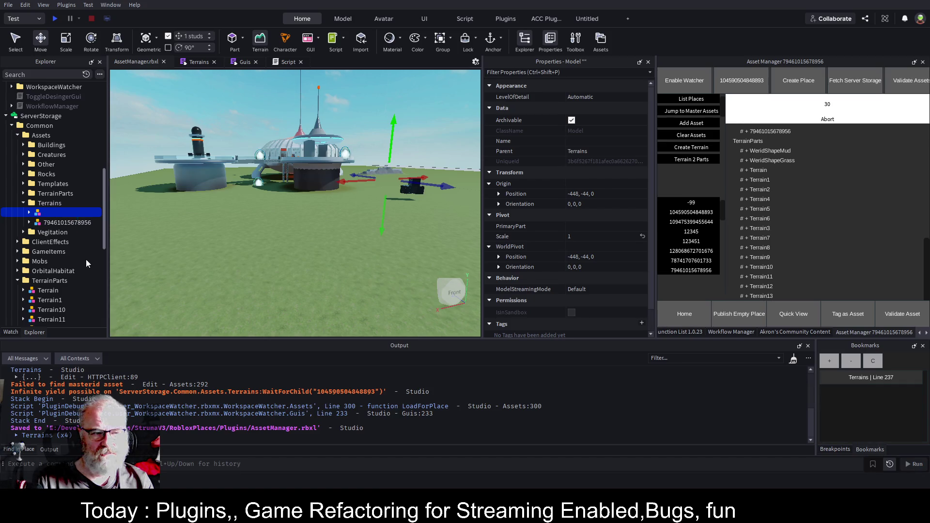
key("Delete")
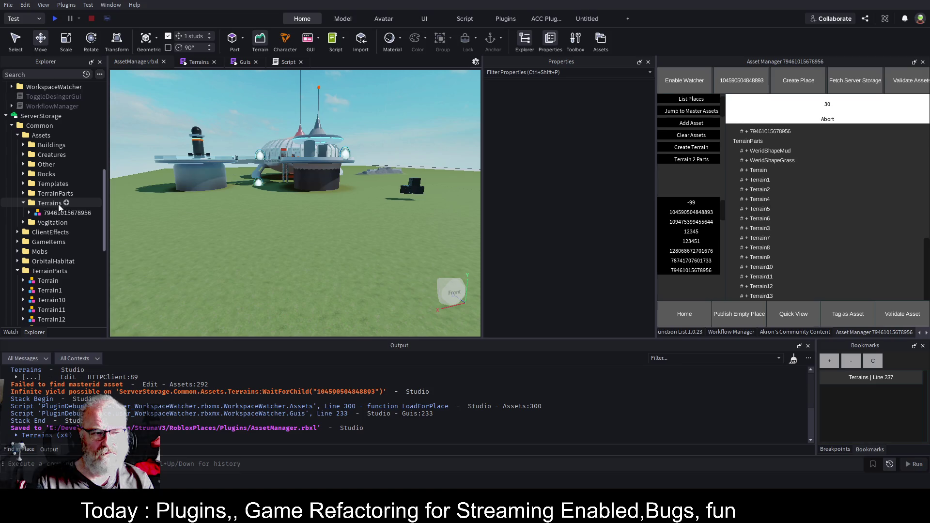
left_click(58, 205)
key("ctrl+z")
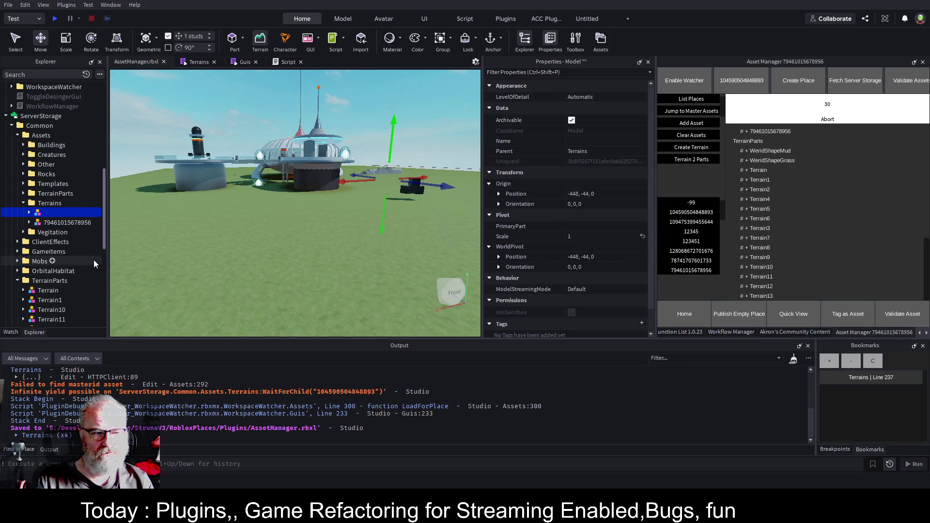
key("F2")
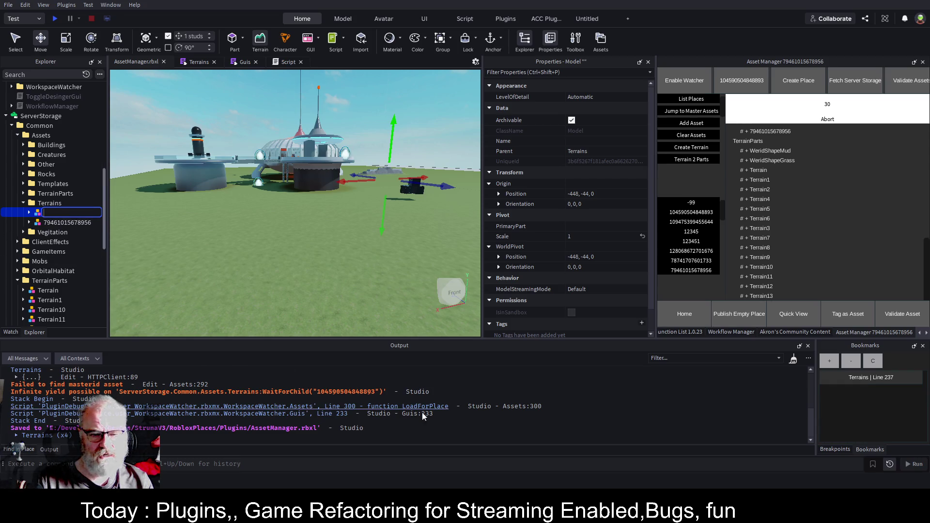
left_click_drag(374, 391, 320, 389)
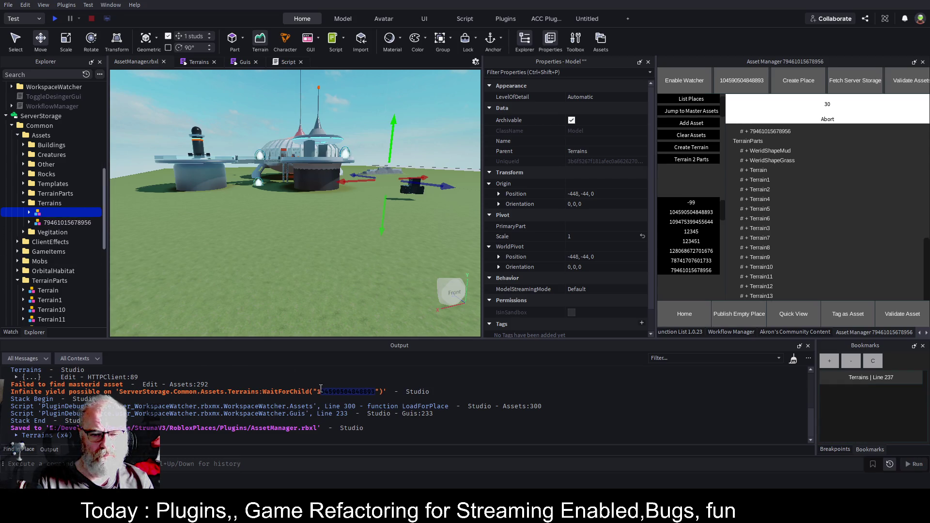
double_click(60, 212)
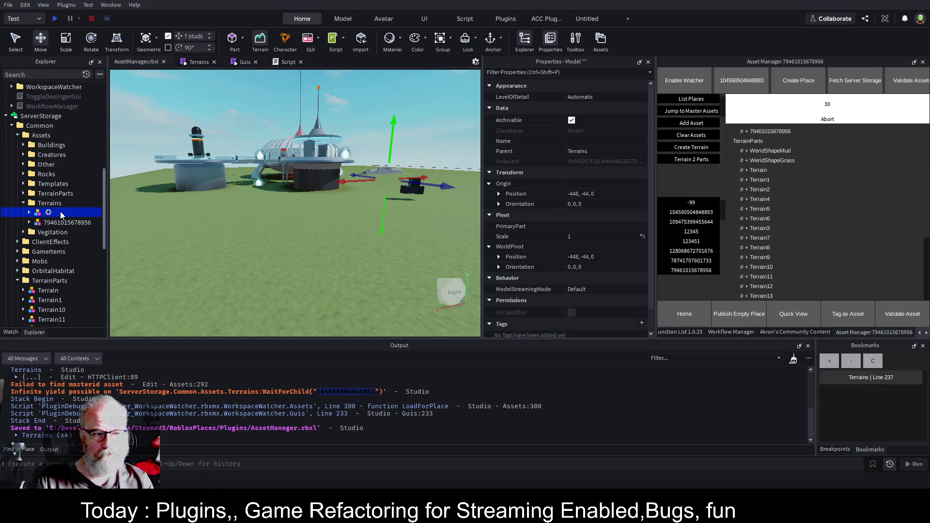
key("ctrl+v")
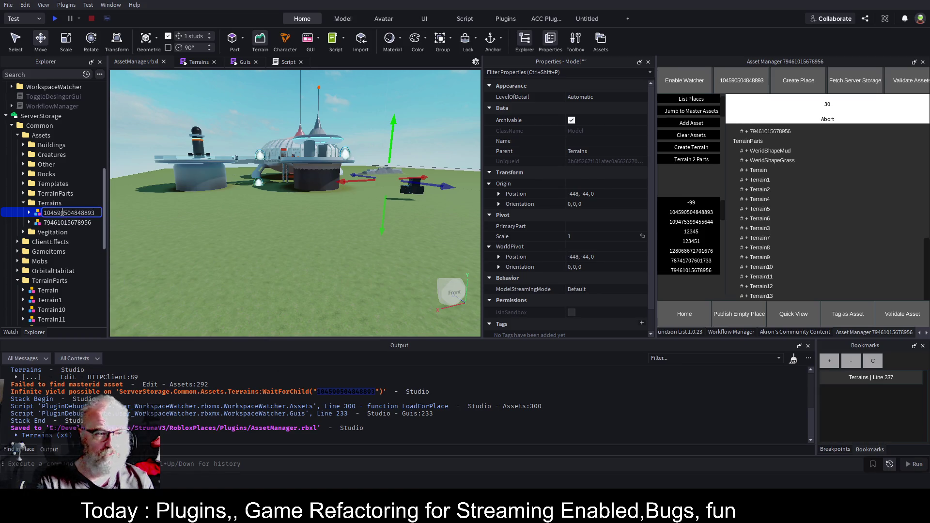
key("Return")
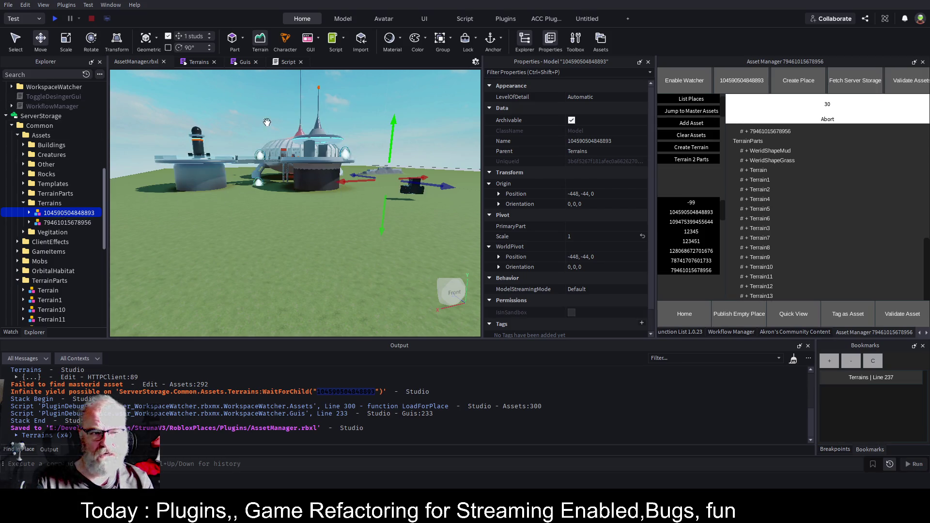
left_click(261, 43)
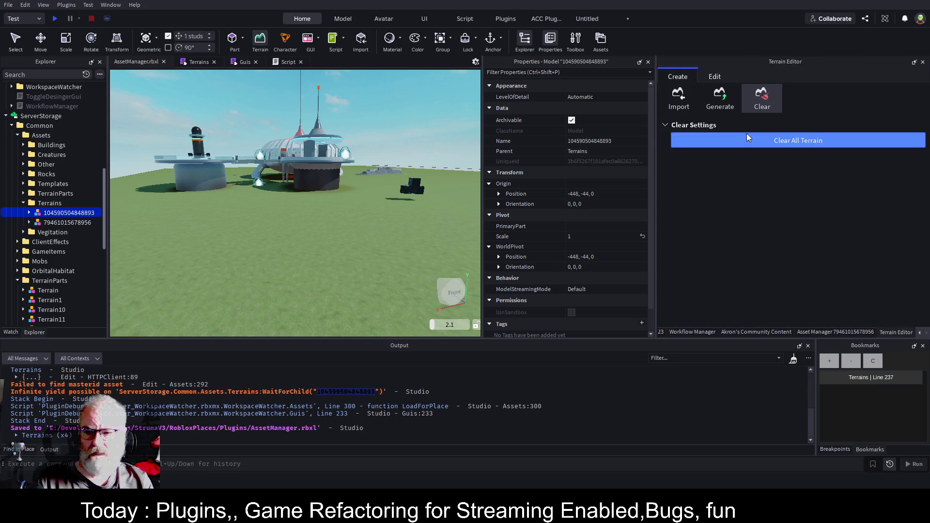
- Clear all terrain from the place with Terrain Editor's Clear
left_click(760, 139)
scroll(40, 177, "up", 6)
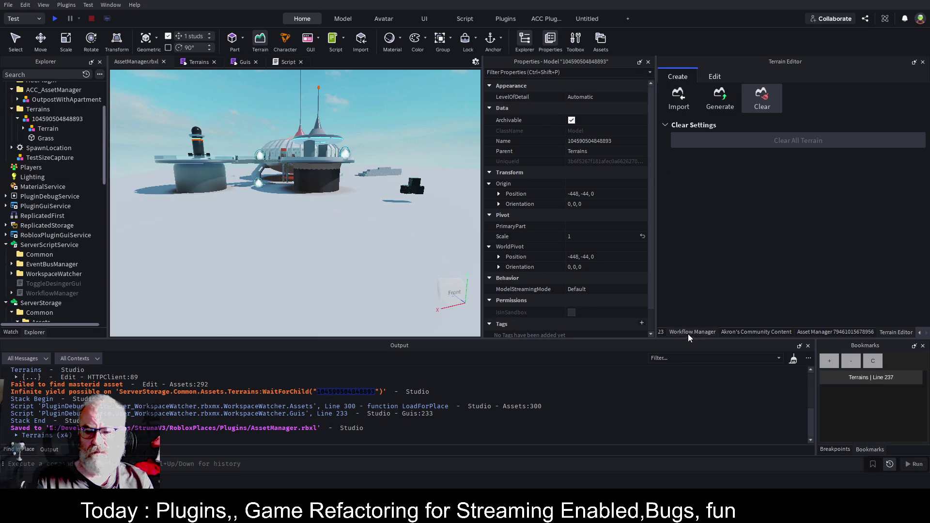
scroll(58, 159, "up", 3)
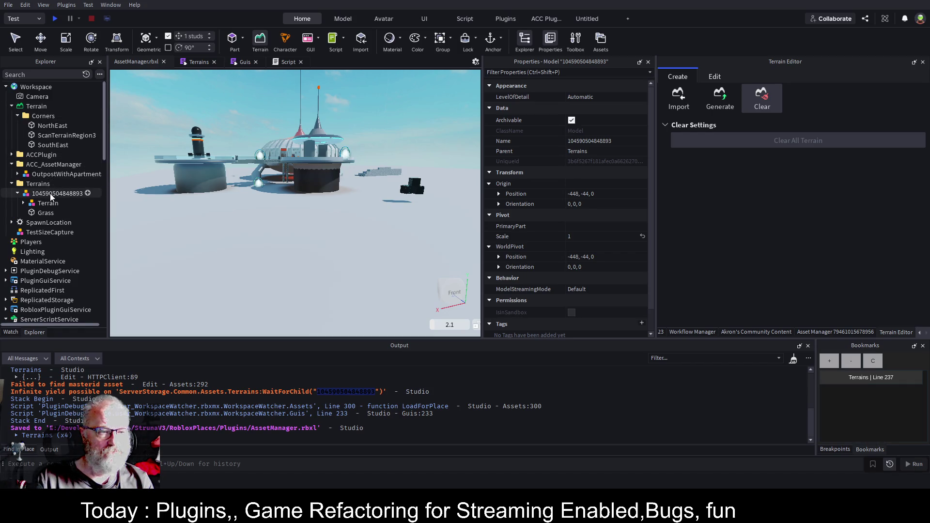
left_click(17, 193)
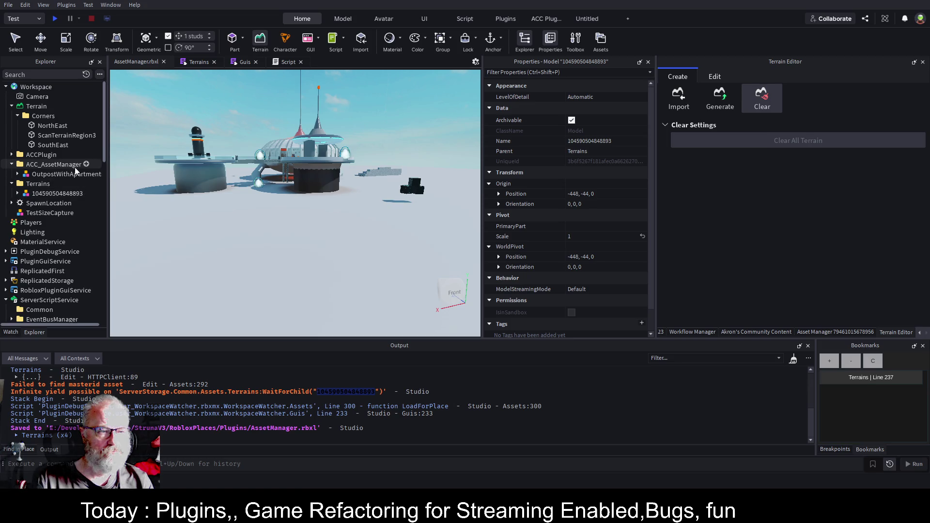
left_click(56, 193)
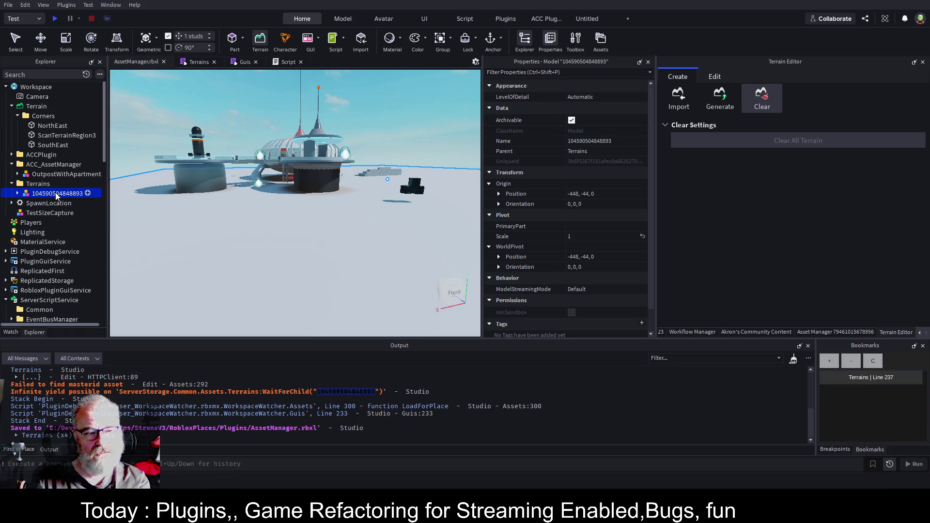
key("Delete")
left_click(62, 173)
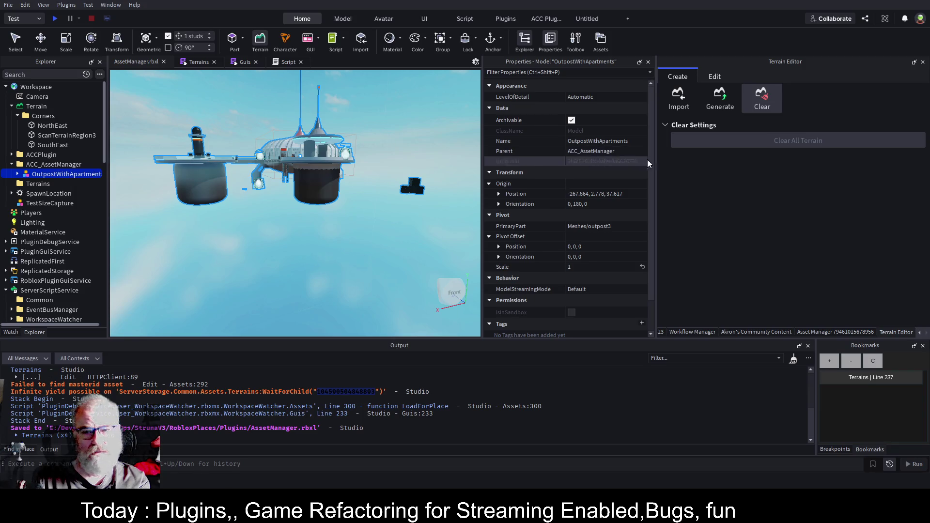
- Bring back the Asset Manager panel and use Create Terrain to wipe the outpost from the place
left_click(861, 332)
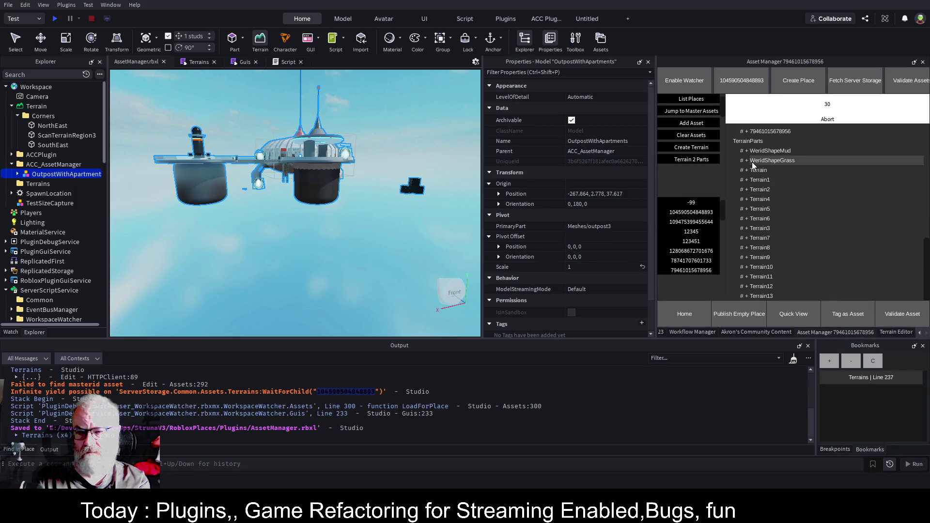
left_click(698, 147)
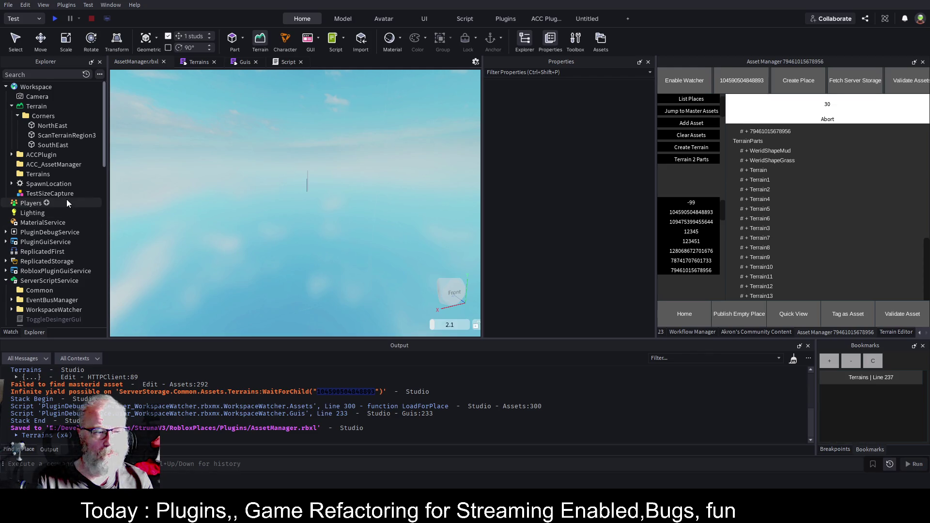
scroll(66, 199, "down", 3)
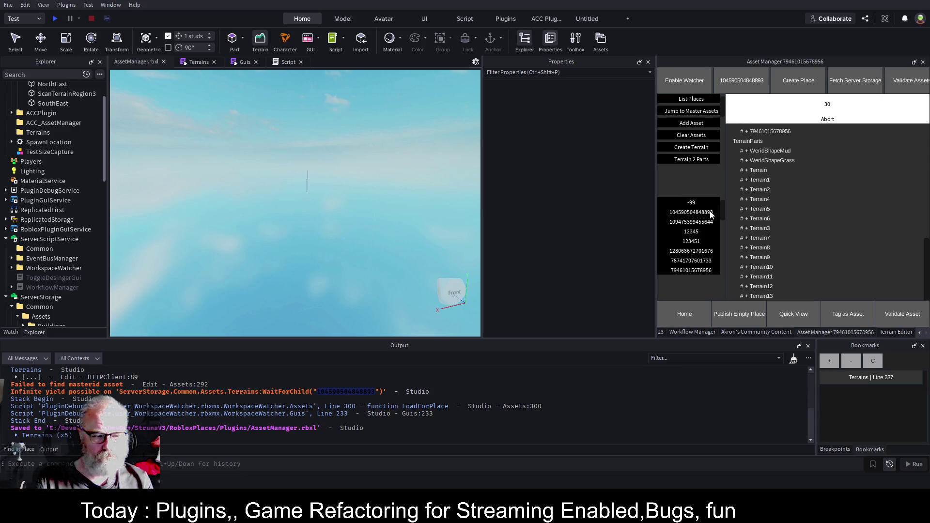
left_click(711, 215)
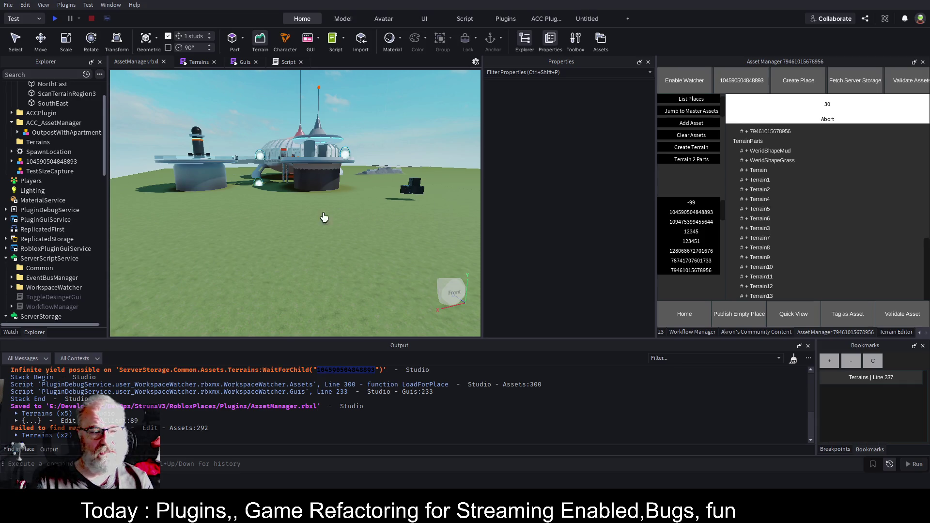
scroll(67, 231, "down", 10)
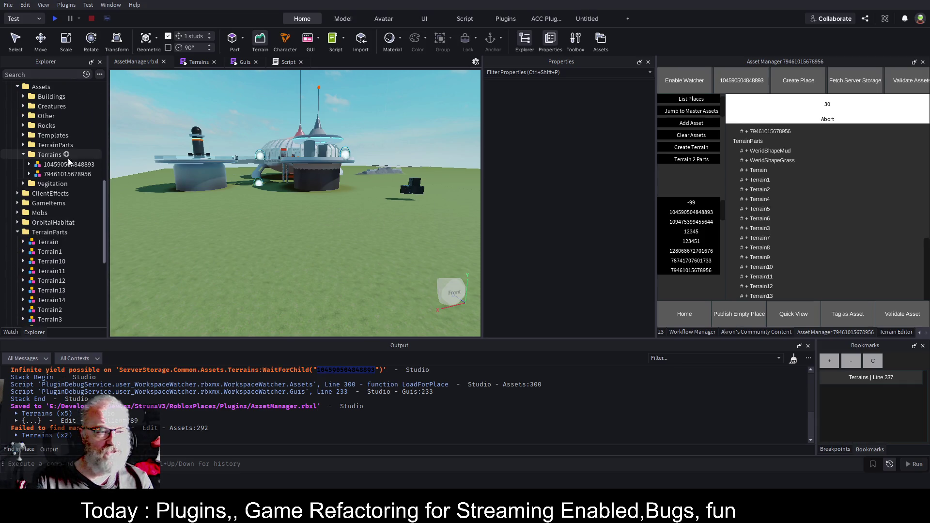
scroll(374, 228, "up", 2)
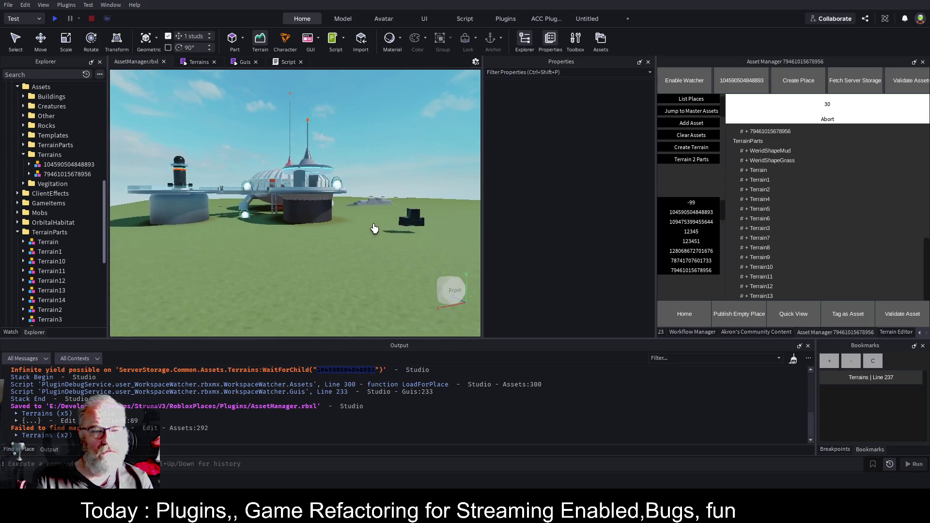
scroll(374, 228, "up", 5)
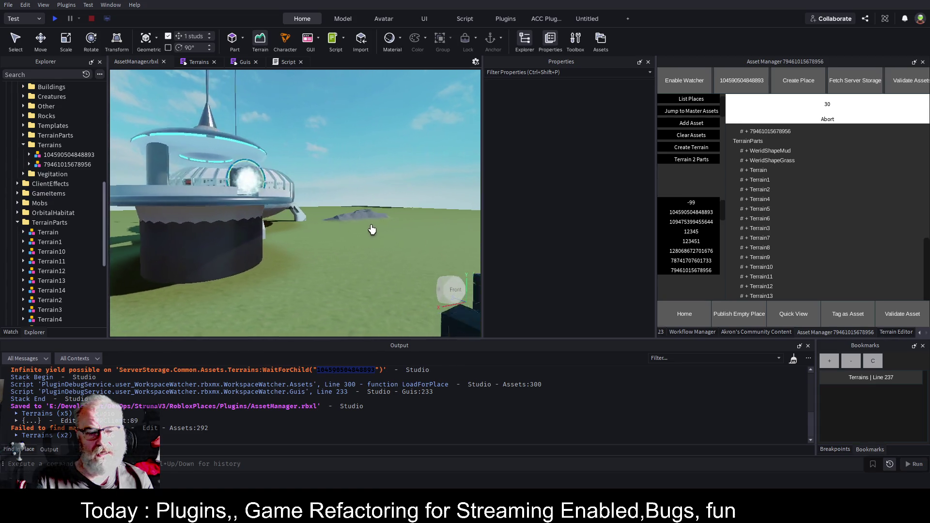
scroll(371, 230, "up", 6)
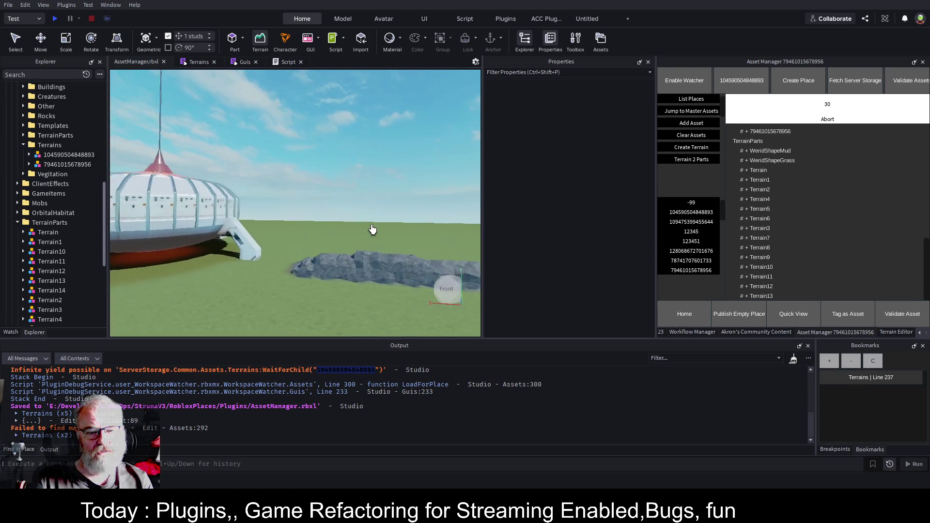
scroll(371, 230, "up", 5)
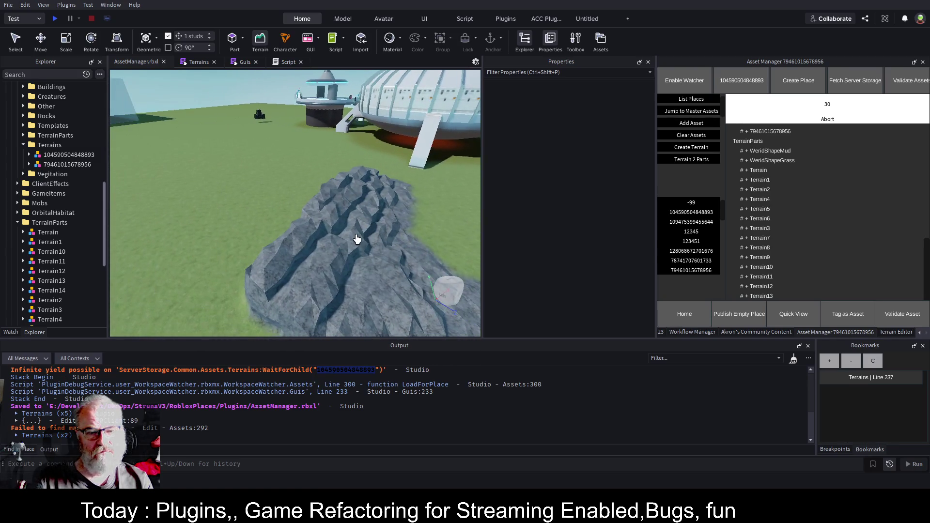
scroll(357, 239, "down", 8)
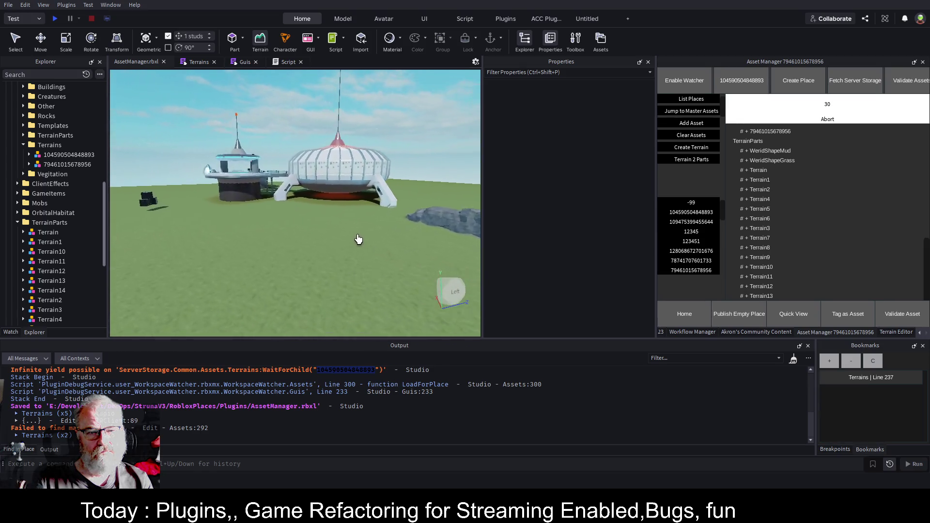
- Turn the camera between the restored outpost and the translucent glass box to inspect them
key("Right")
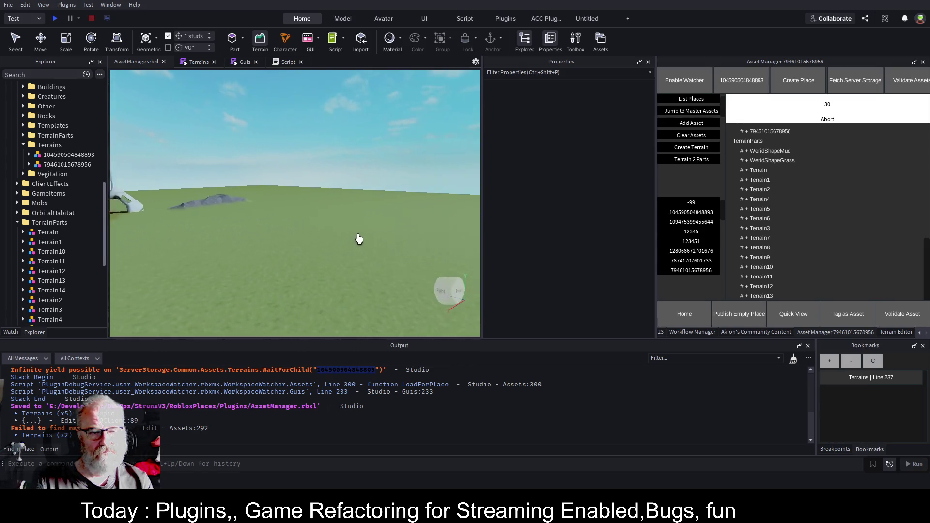
key("Left")
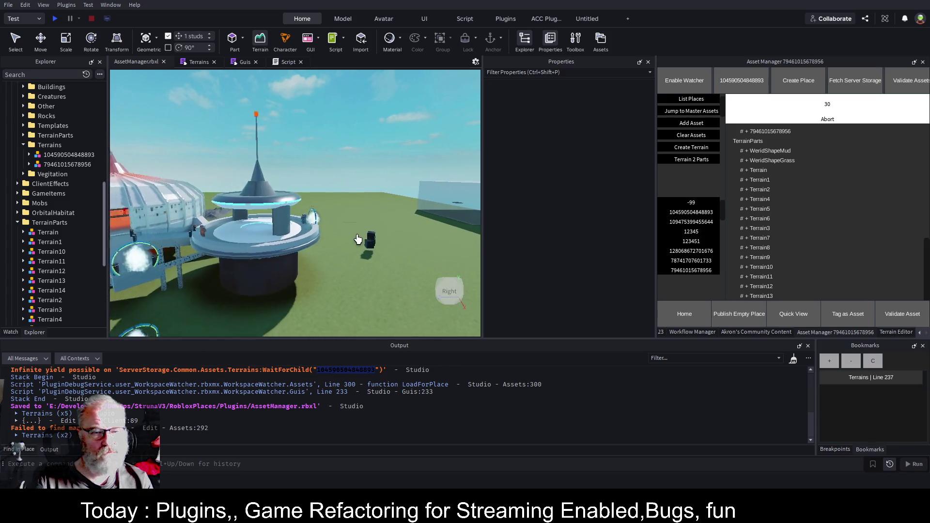
key("Right")
key("Left")
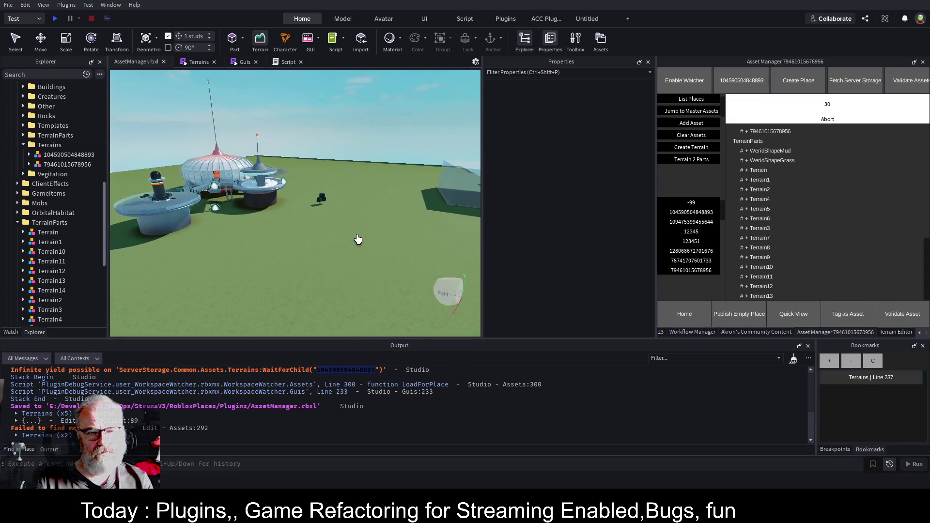
key("Right")
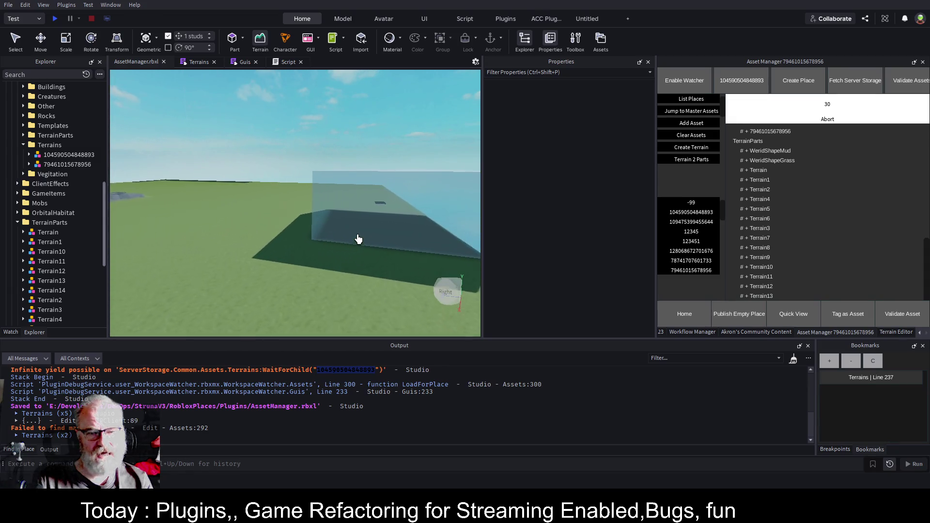
key("Right")
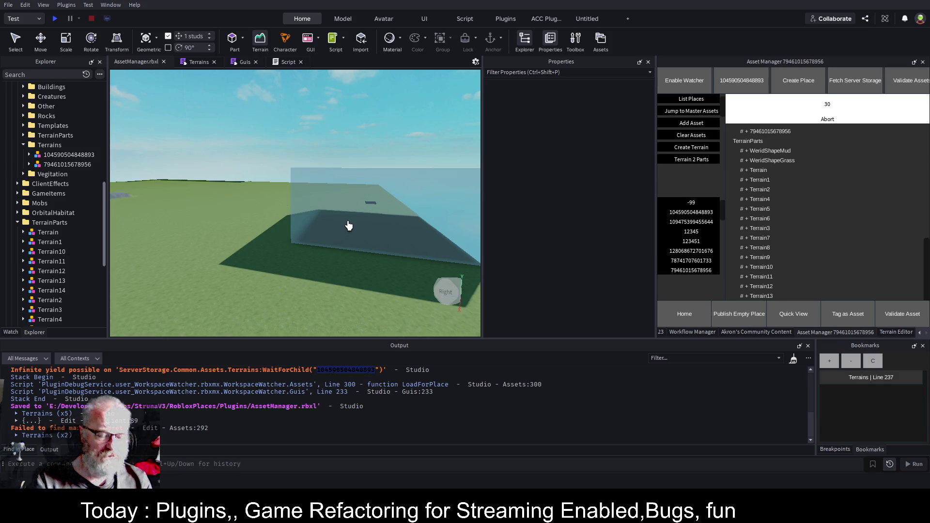
scroll(73, 241, "down", 3)
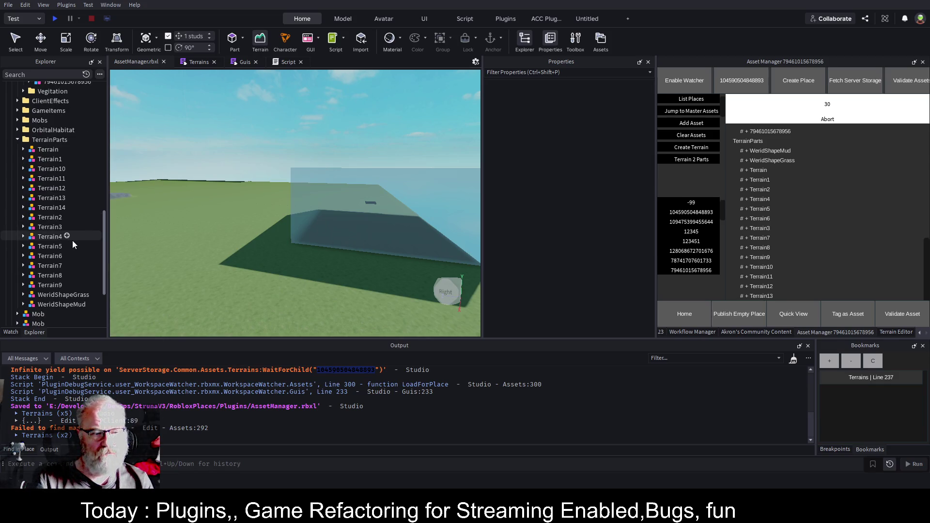
left_click(17, 140)
scroll(60, 214, "up", 5)
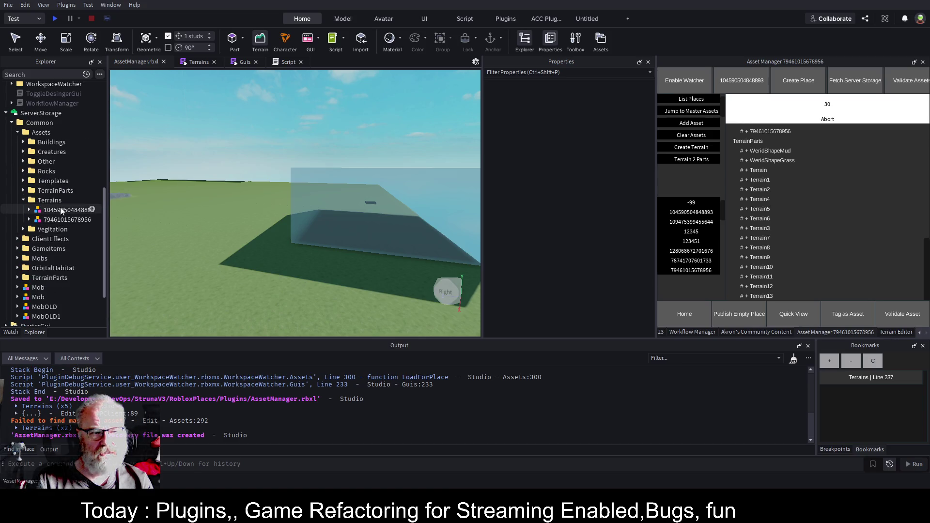
left_click(67, 210)
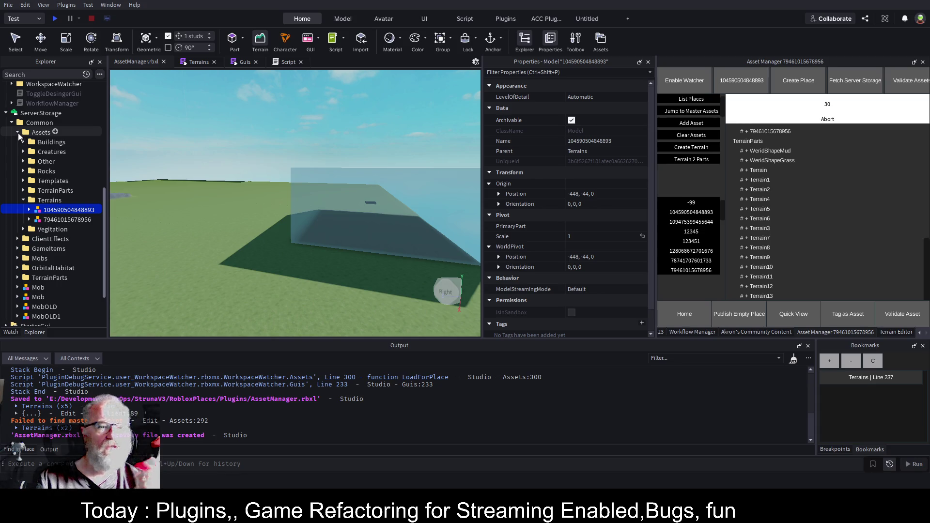
left_click(33, 124)
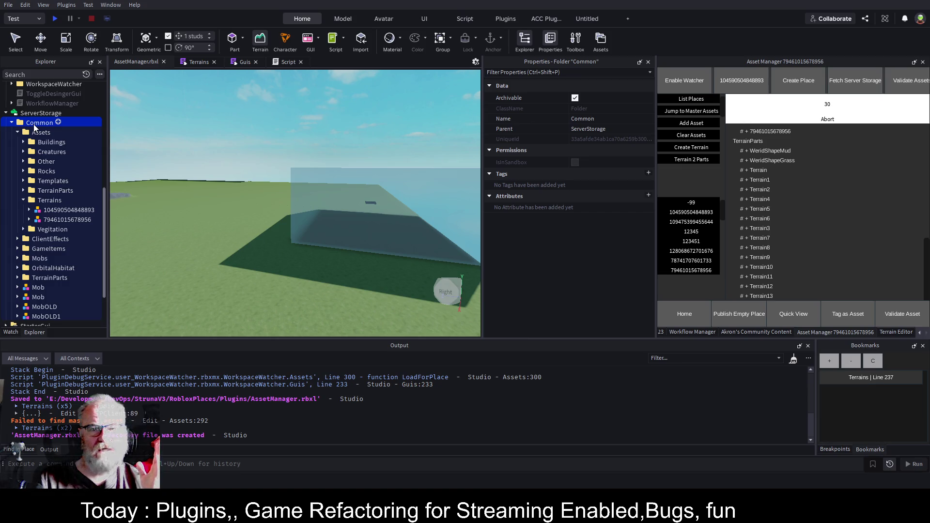
left_click(17, 130)
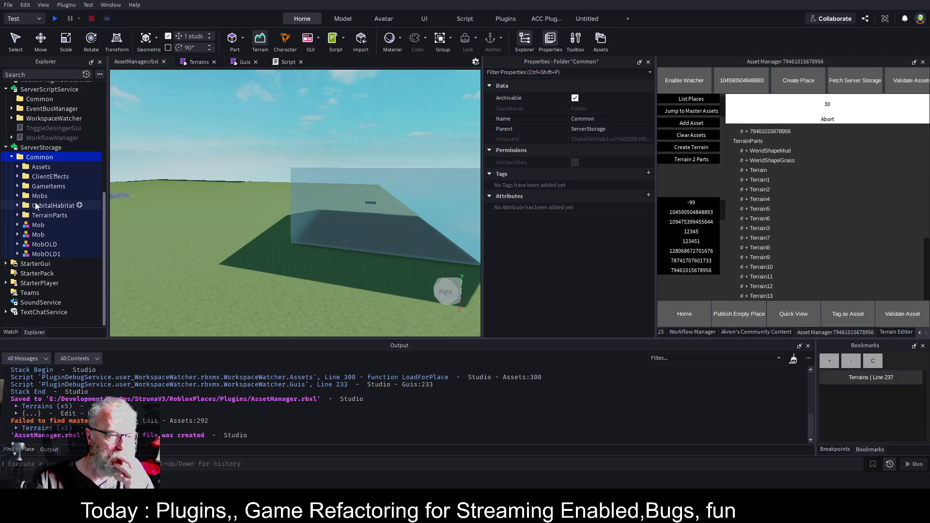
left_click(18, 213)
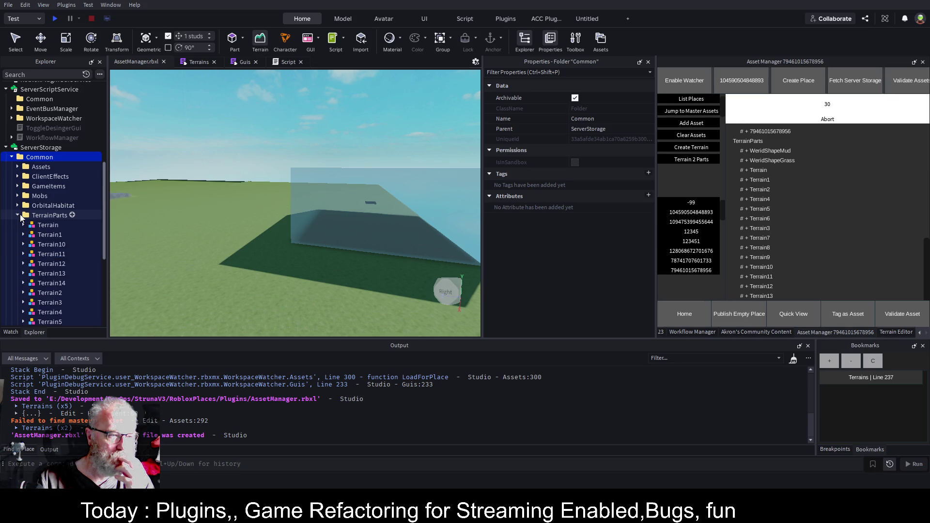
left_click(20, 214)
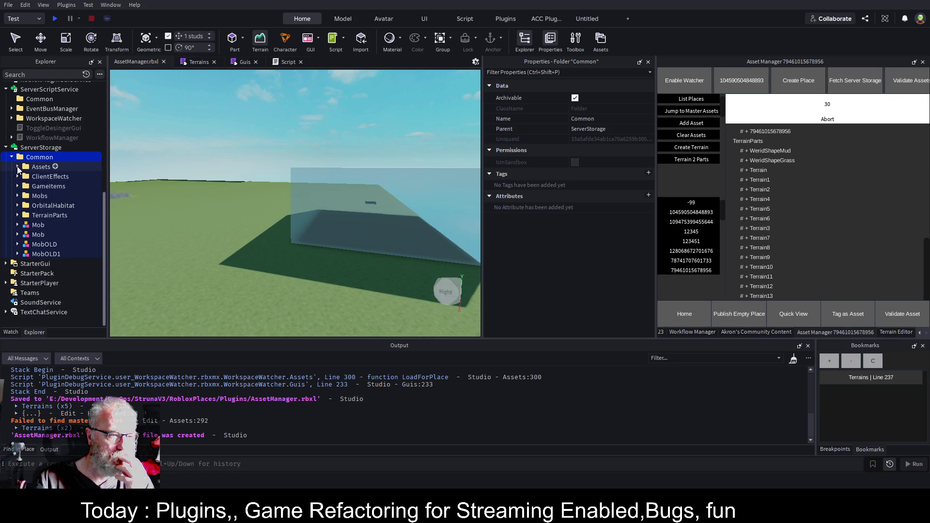
left_click(18, 167)
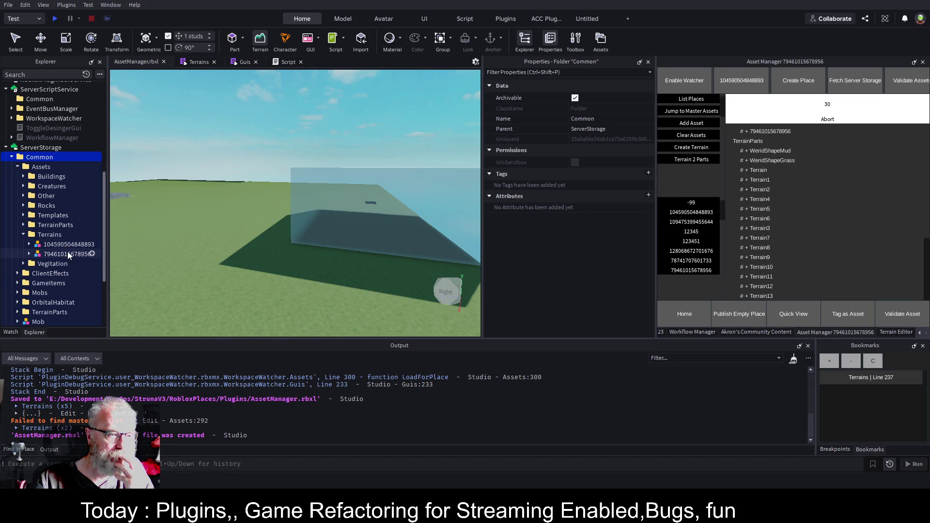
left_click(29, 253)
scroll(57, 202, "down", 3)
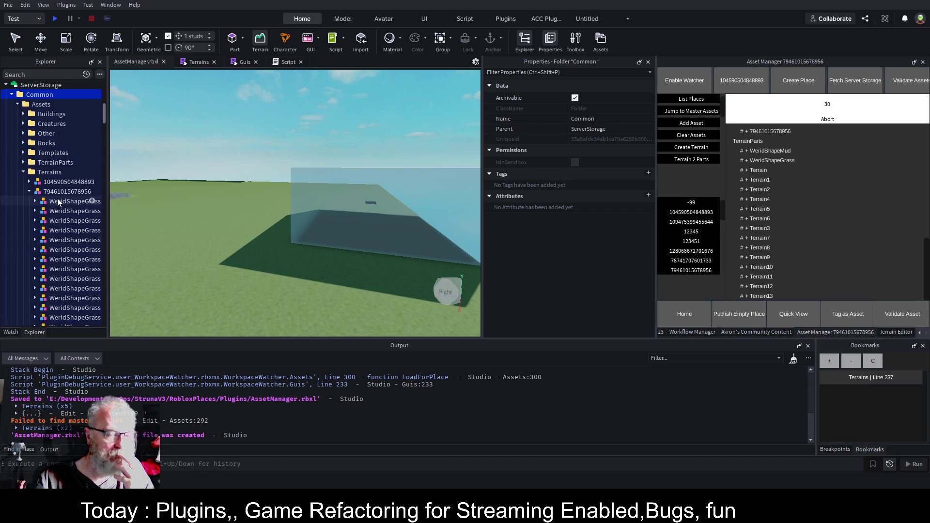
scroll(58, 200, "up", 3)
left_click(29, 254)
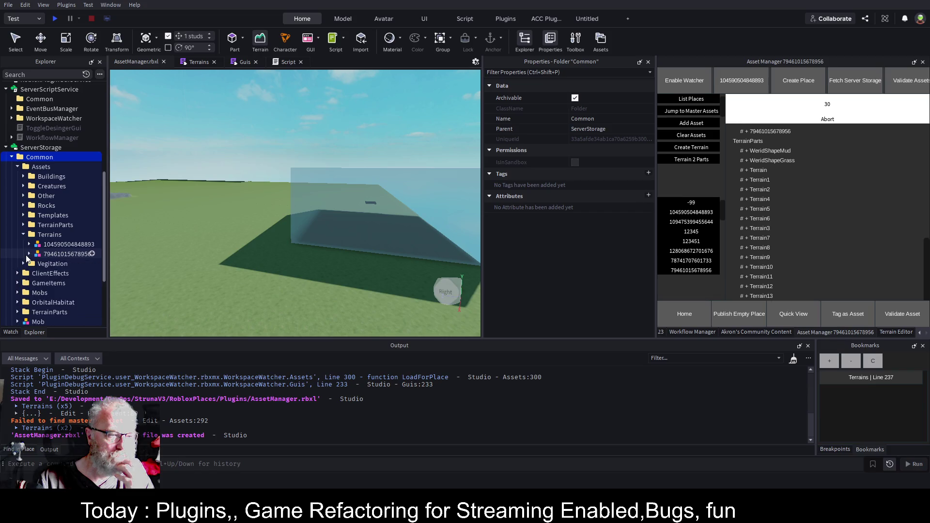
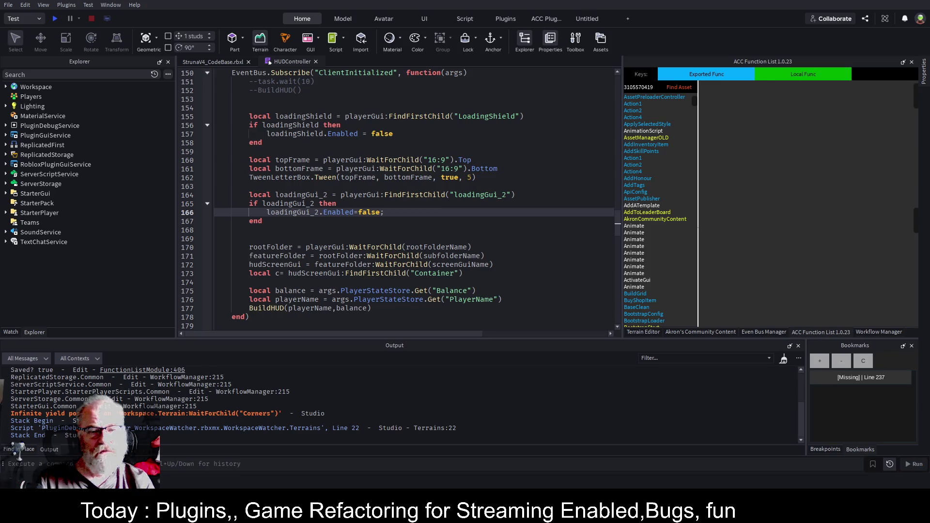
- Bring back and widen the place's game view, close the HUDController script and clear the Output log
left_click(208, 64)
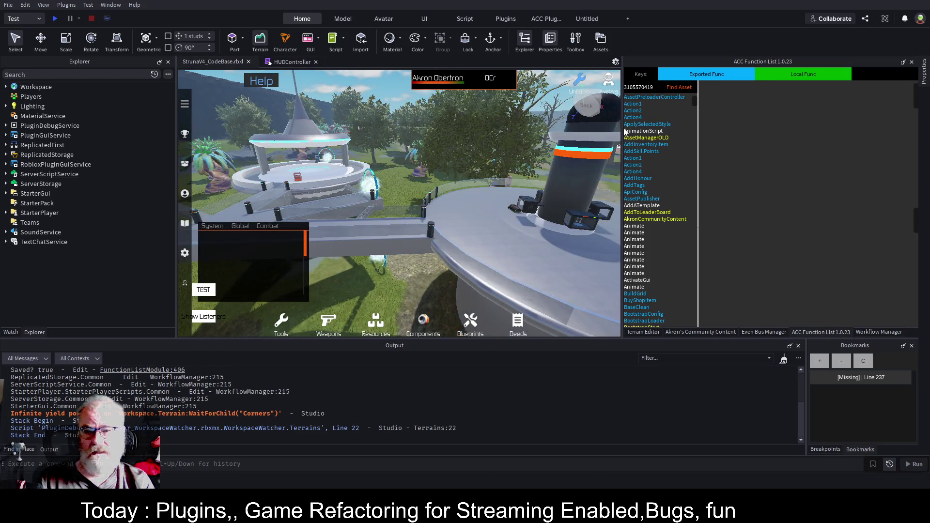
mouse_move(622, 146)
left_mouse_down()
mouse_move(792, 144)
mouse_move(779, 144)
left_mouse_up()
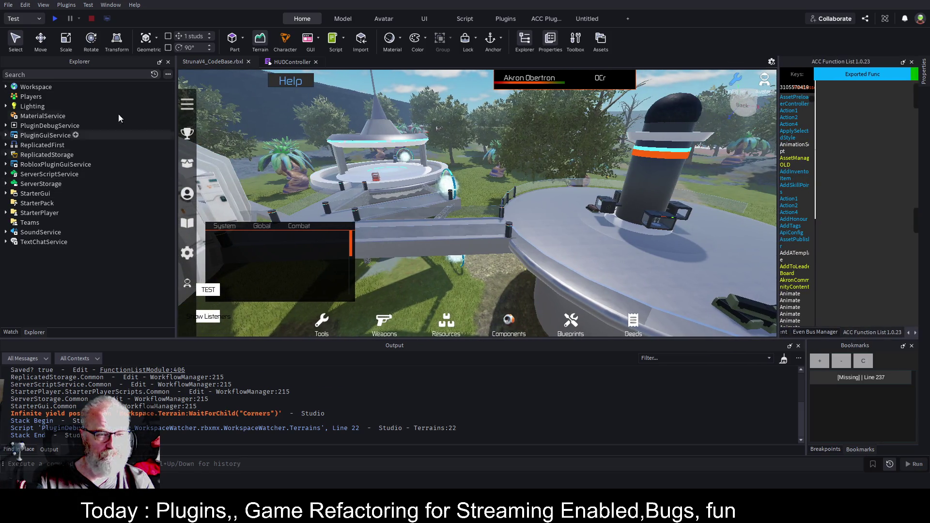
left_click(286, 62)
left_click(315, 61)
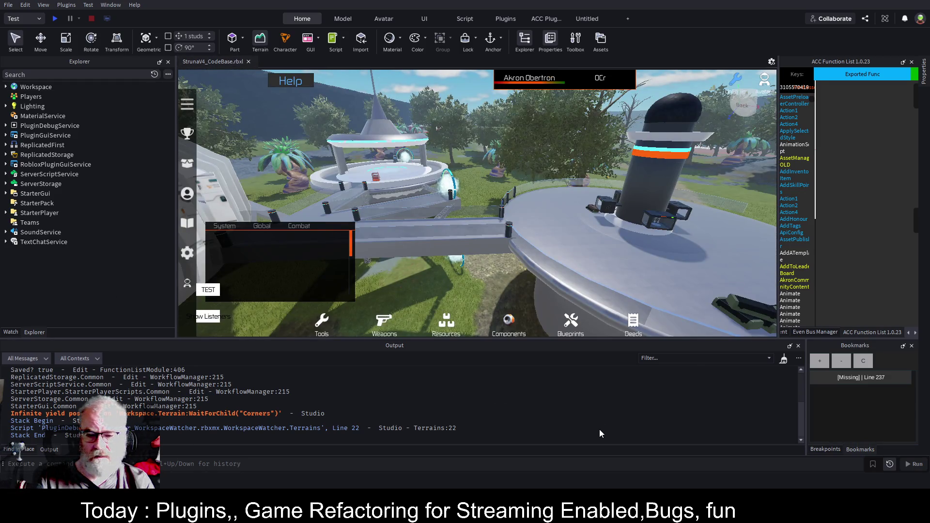
key("ctrl+l")
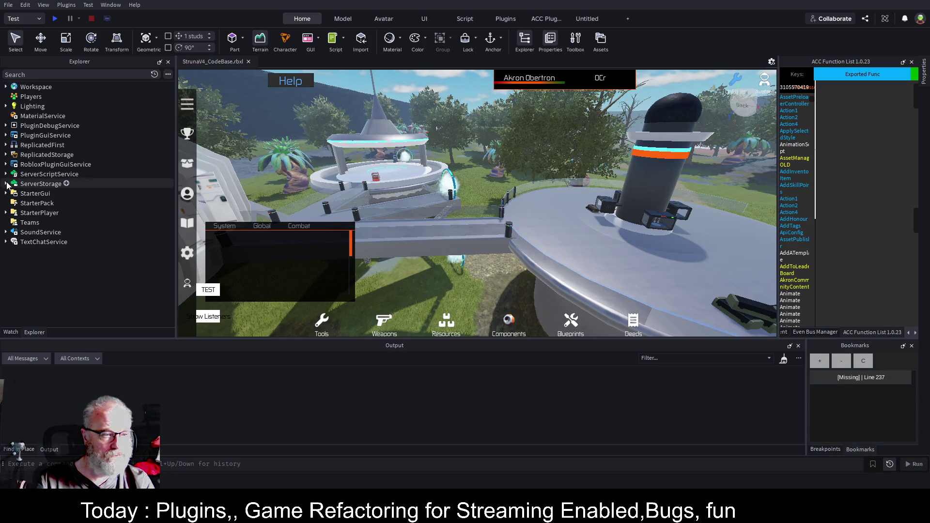
- Expand ServerScriptService > Common > Framework > Bootstrap and open BootstrapLoader, selecting InsertService on line 12
left_click(6, 175)
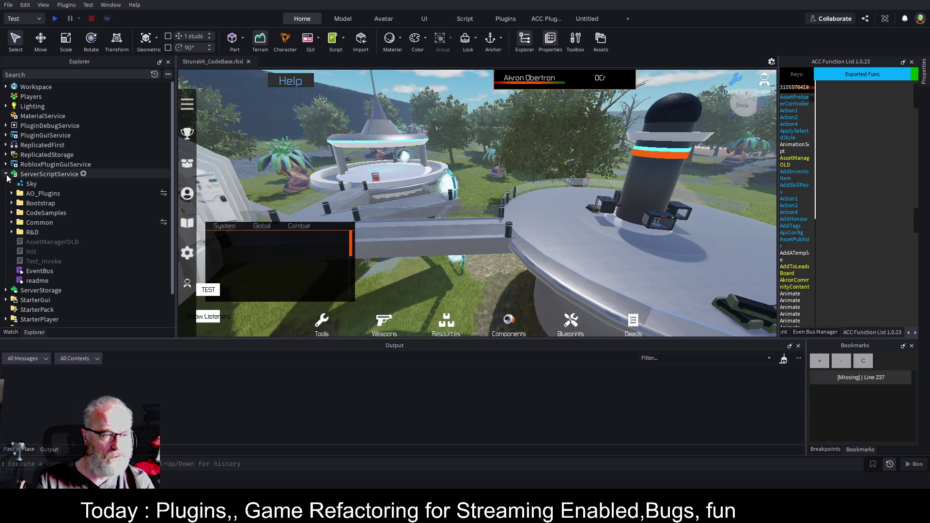
left_click(12, 223)
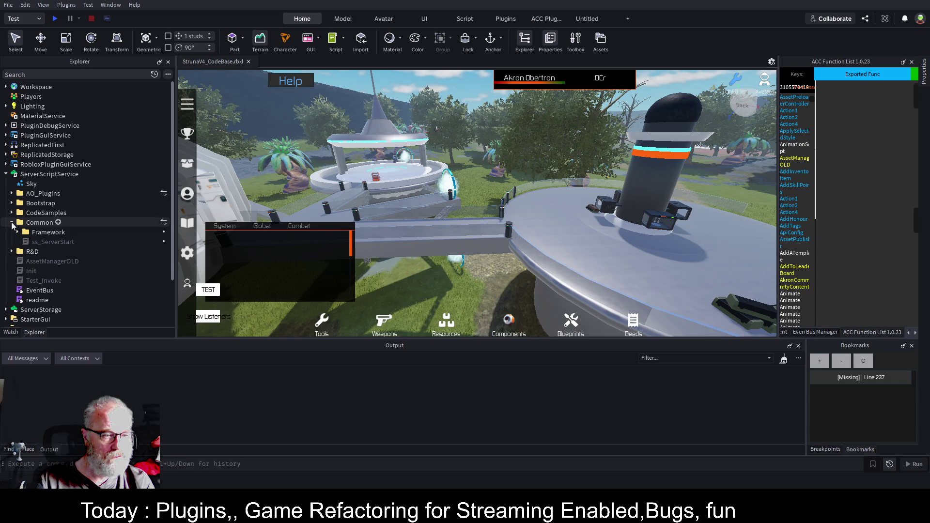
left_click(18, 233)
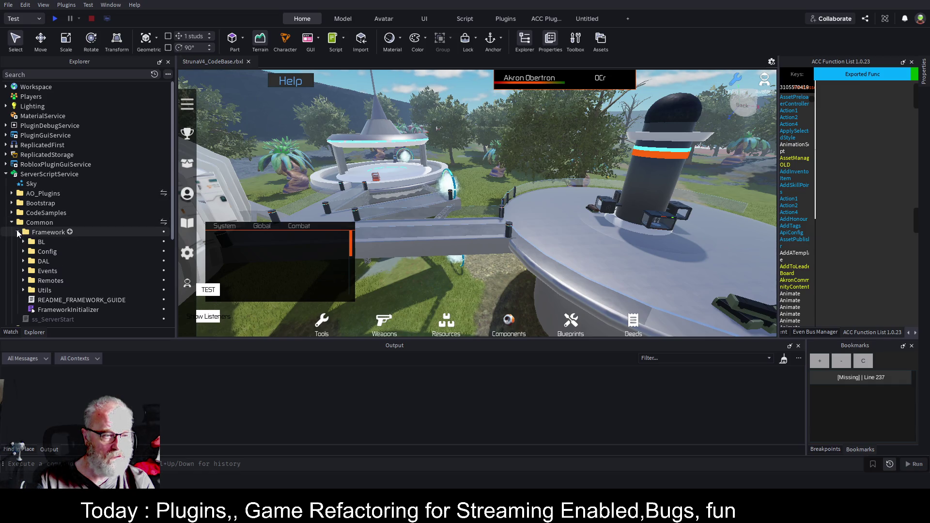
scroll(112, 246, "down", 3)
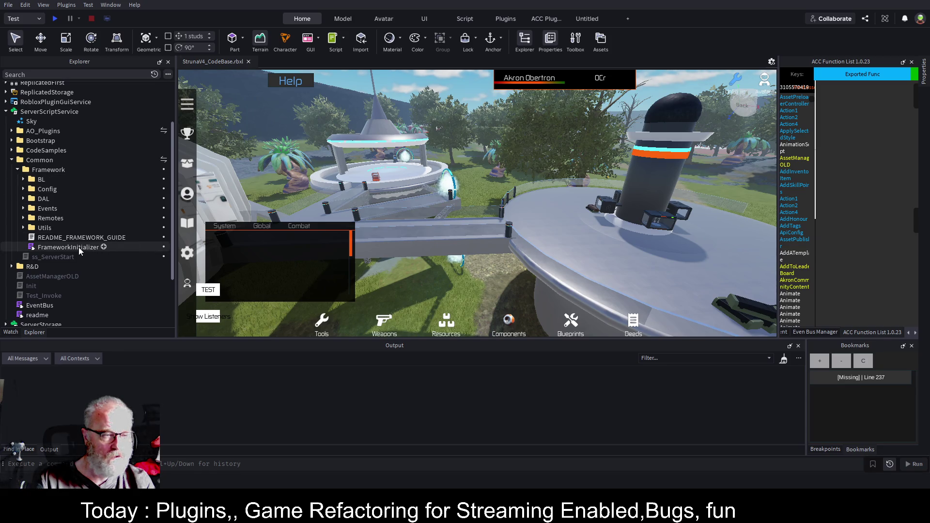
left_click(12, 141)
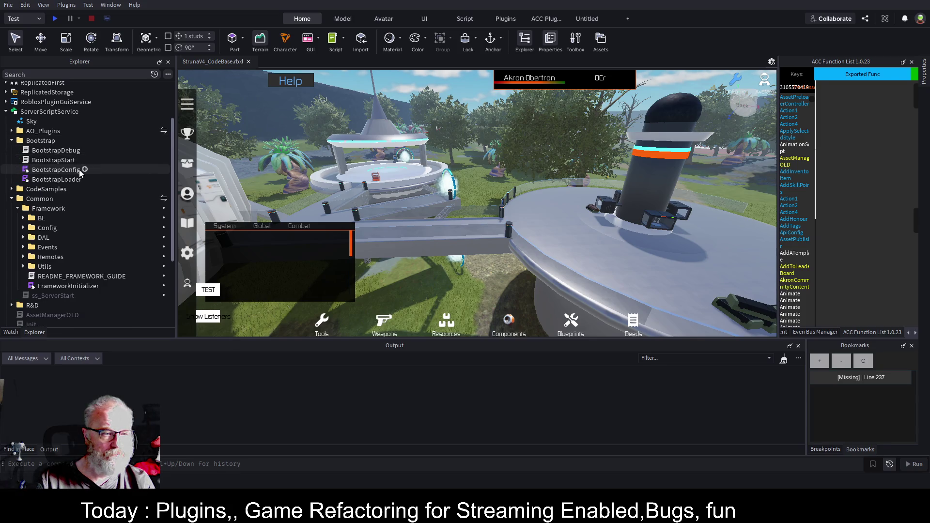
double_click(69, 181)
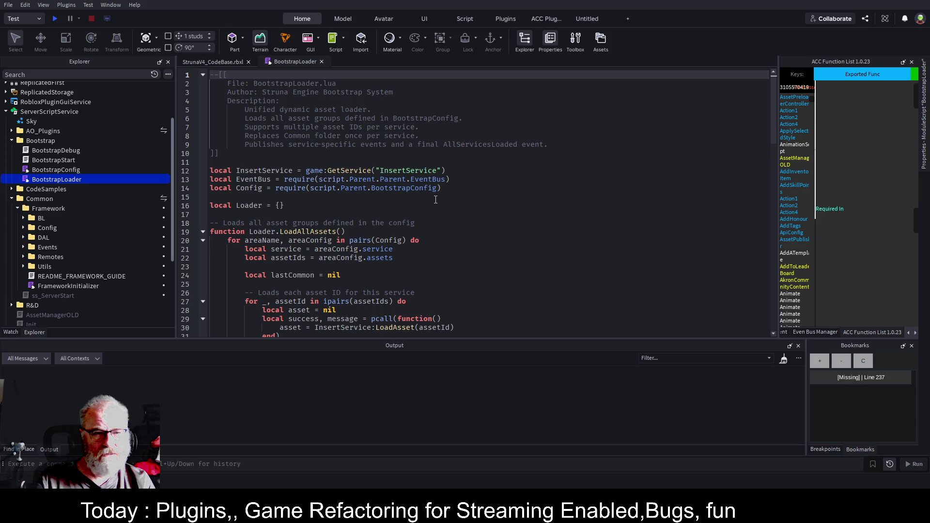
double_click(435, 170)
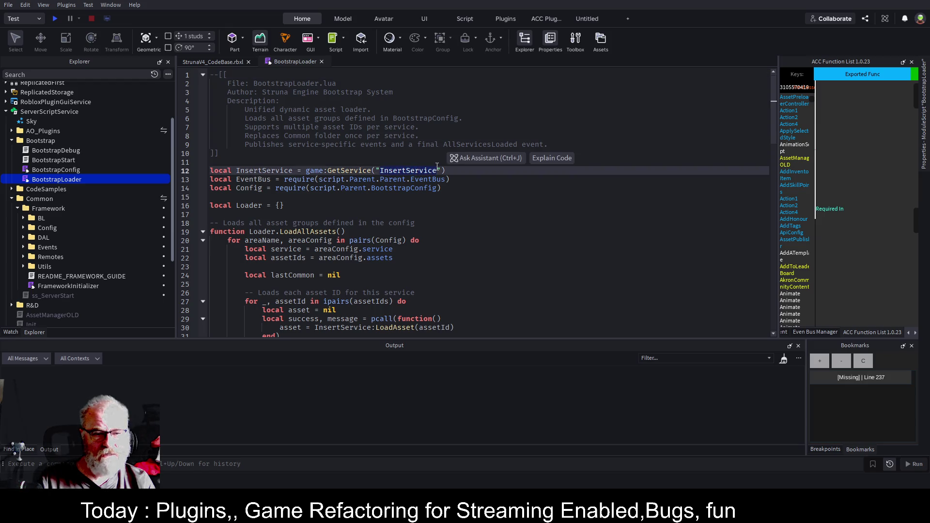
- Highlight the InsertService, assetId and assetIds usages in BootstrapLoader, then open BootstrapConfig
double_click(267, 171)
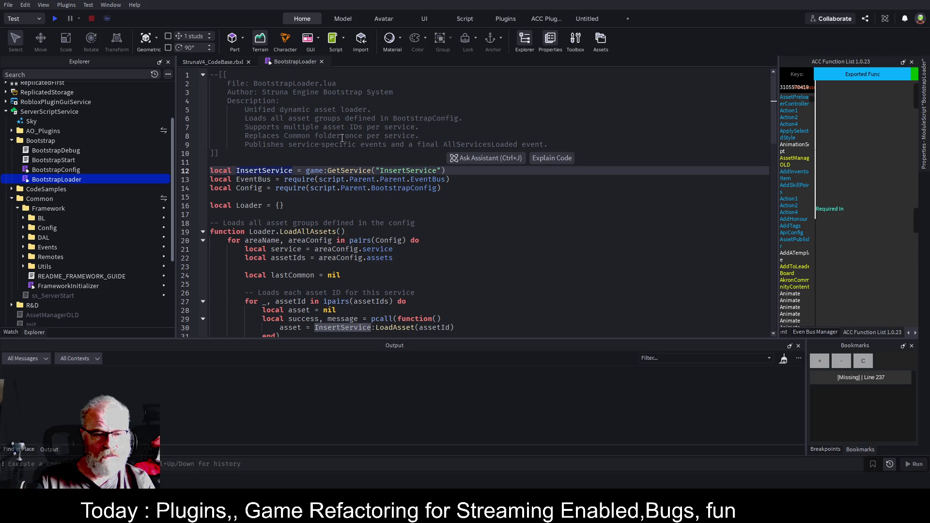
scroll(342, 138, "down", 3)
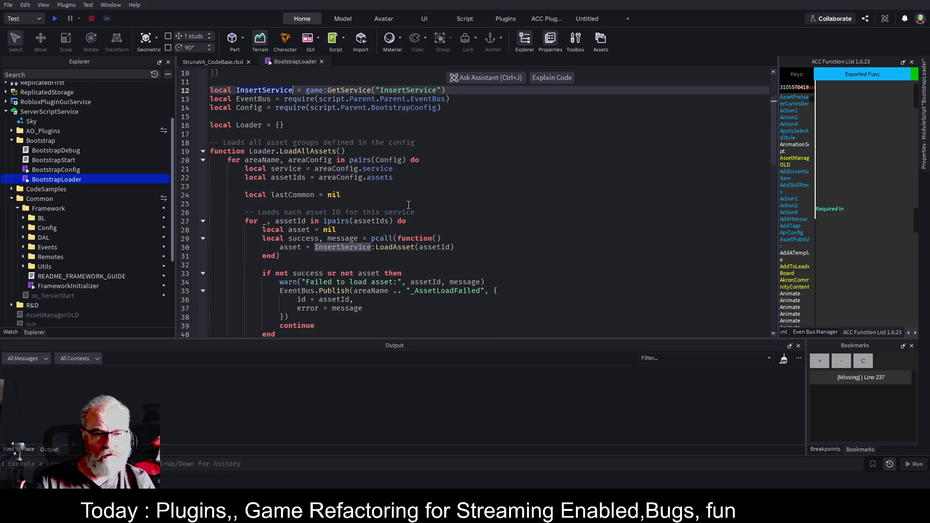
left_click(450, 248)
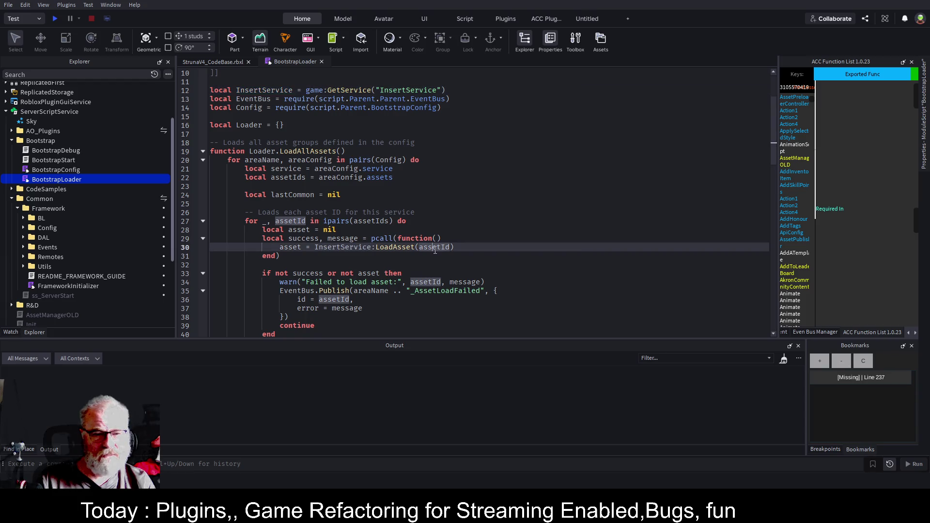
left_click(373, 221)
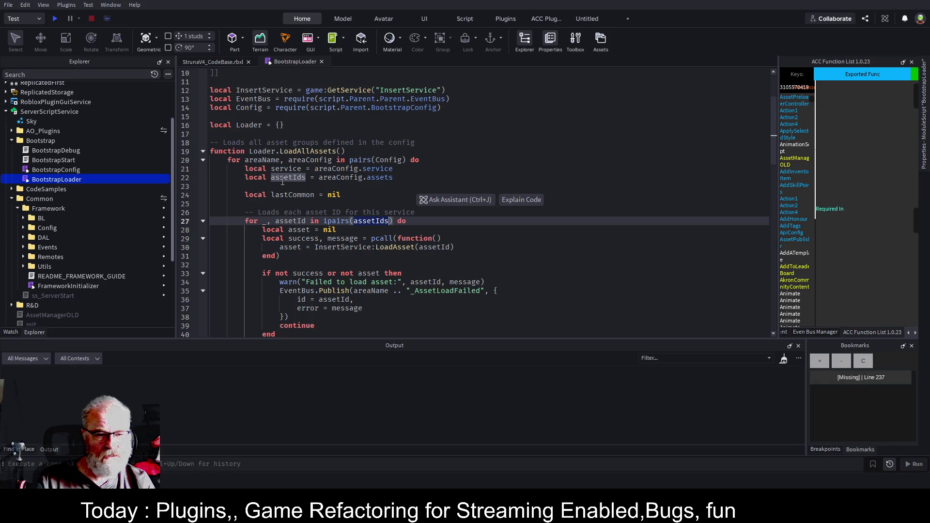
double_click(68, 170)
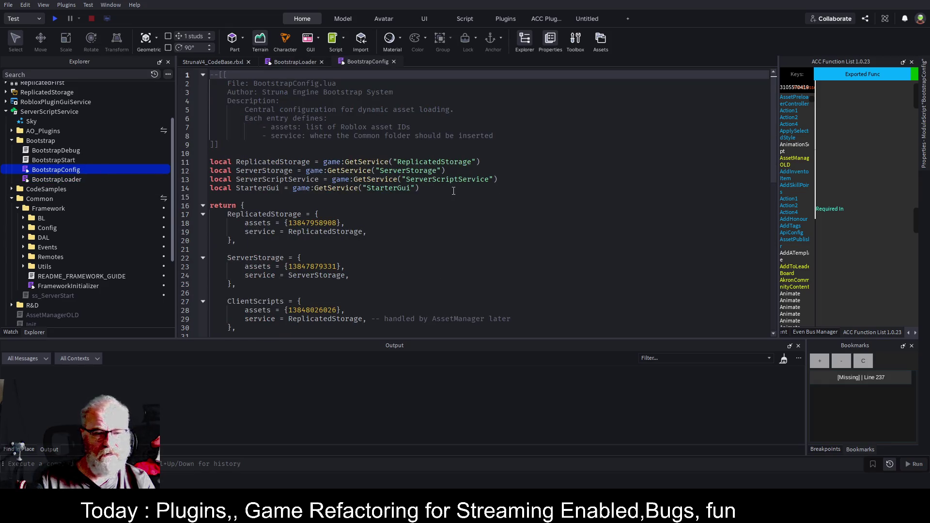
- Read through BootstrapConfig's per-service asset IDs, including the ServerStorage line, then return to BootstrapLoader
scroll(417, 184, "down", 4)
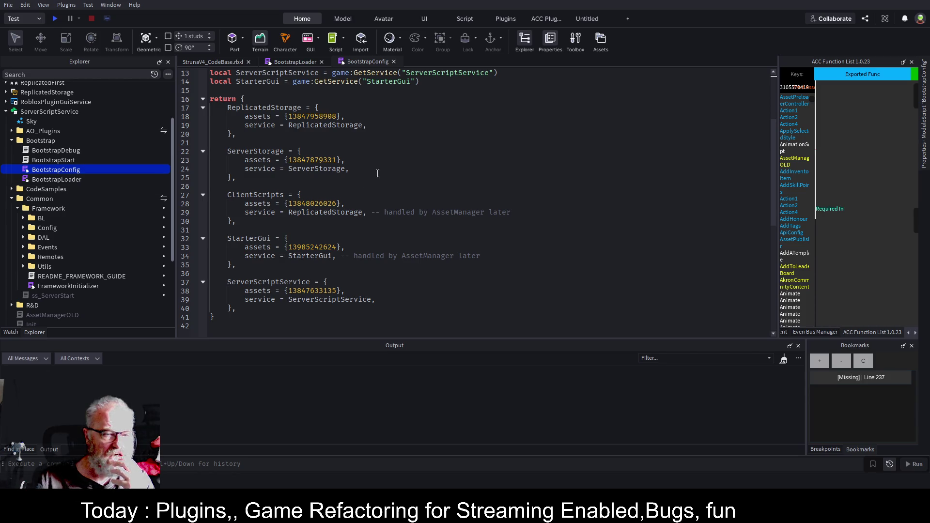
scroll(332, 217, "down", 2)
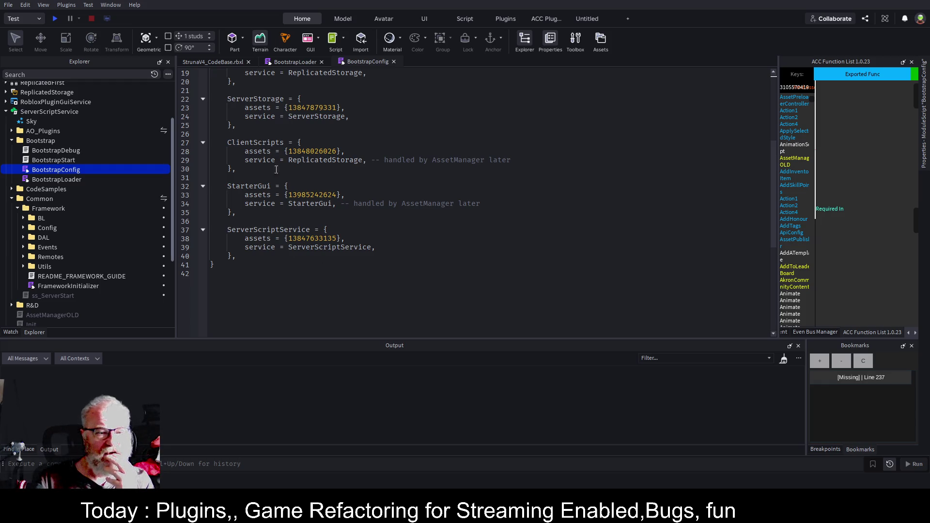
scroll(323, 162, "up", 3)
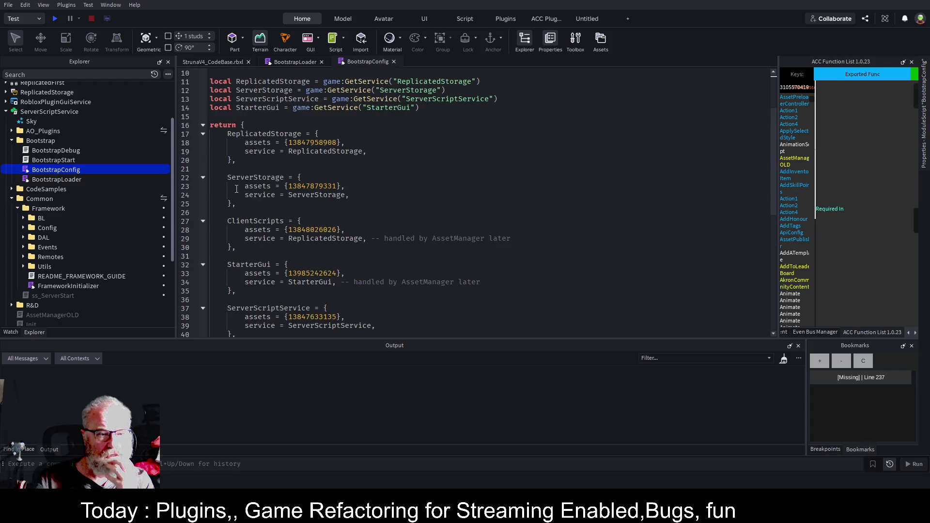
left_click(384, 197)
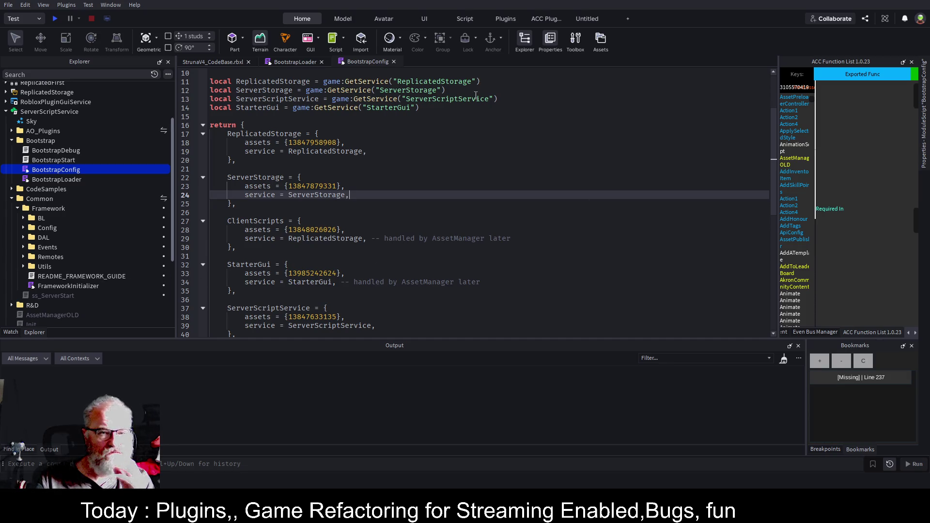
scroll(462, 154, "up", 3)
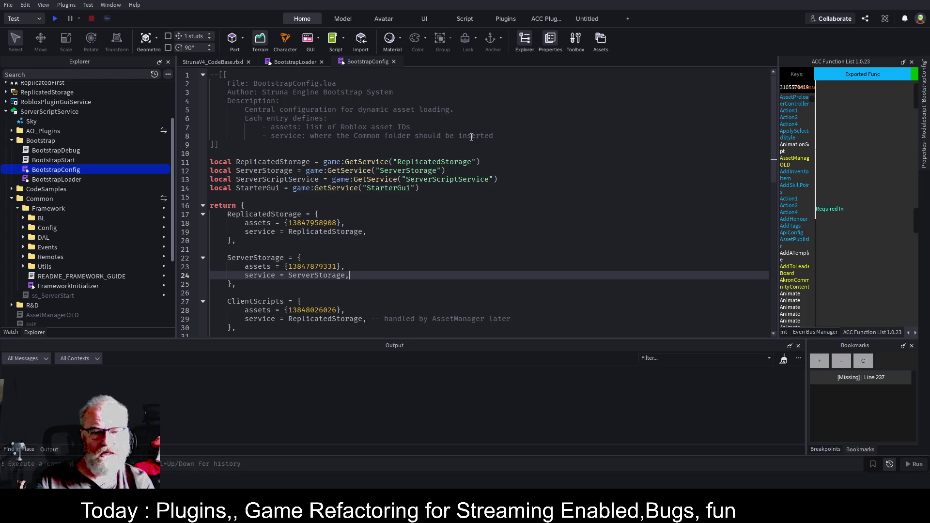
left_click(287, 63)
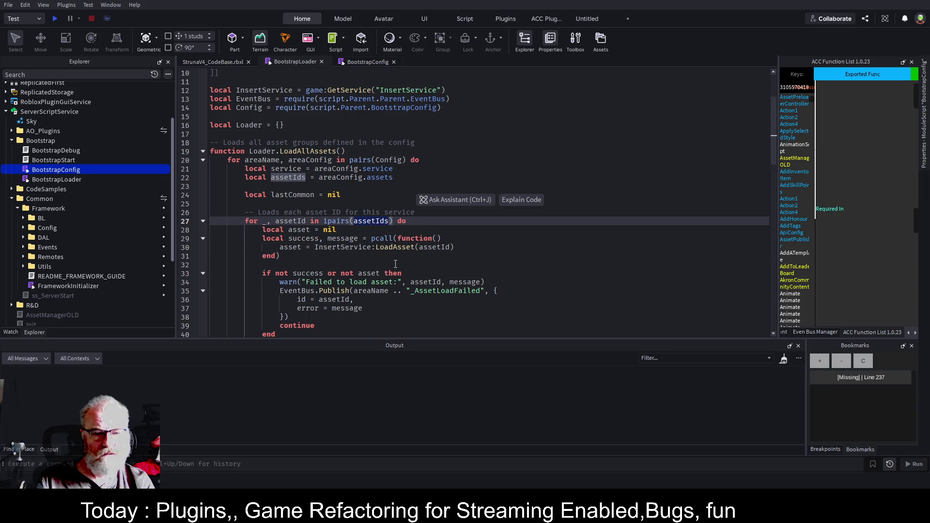
left_click_drag(477, 245, 313, 248)
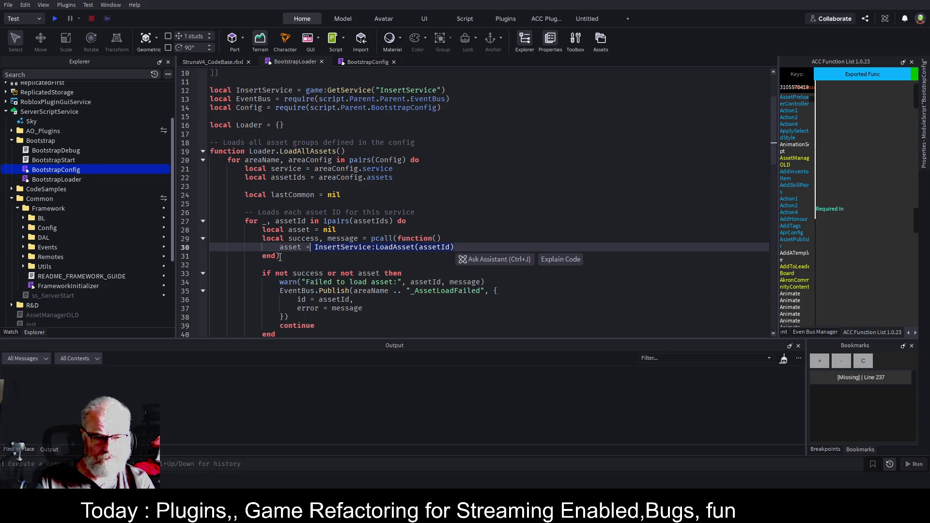
left_click_drag(280, 256, 248, 229)
key("ctrl+c")
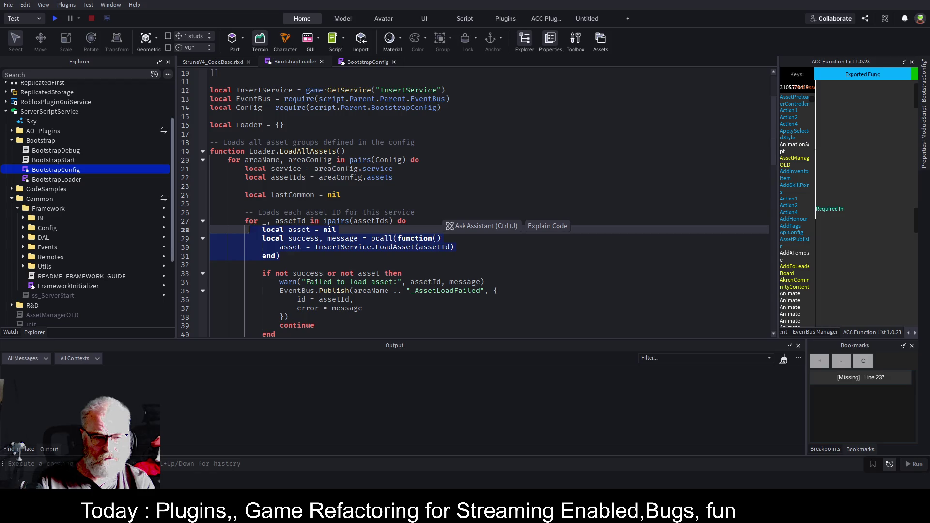
scroll(324, 243, "down", 1)
scroll(366, 246, "down", 3)
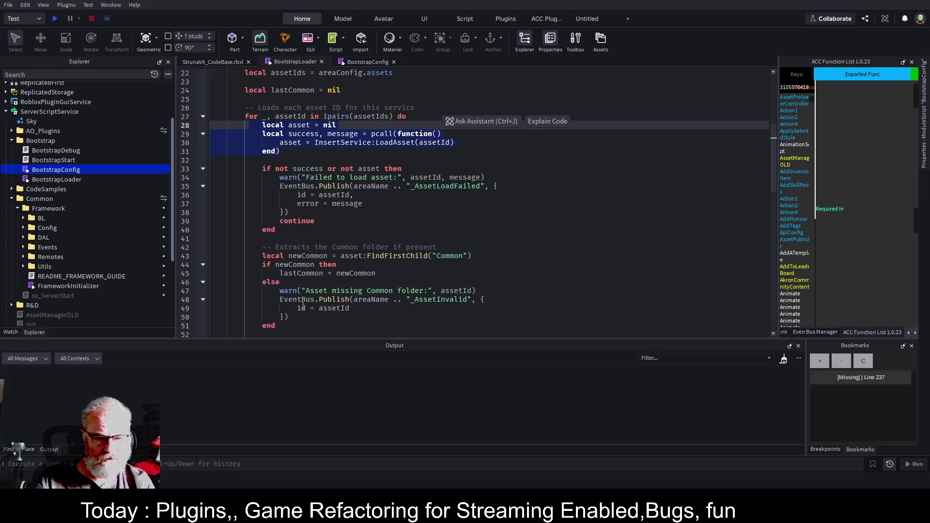
scroll(301, 265, "down", 4)
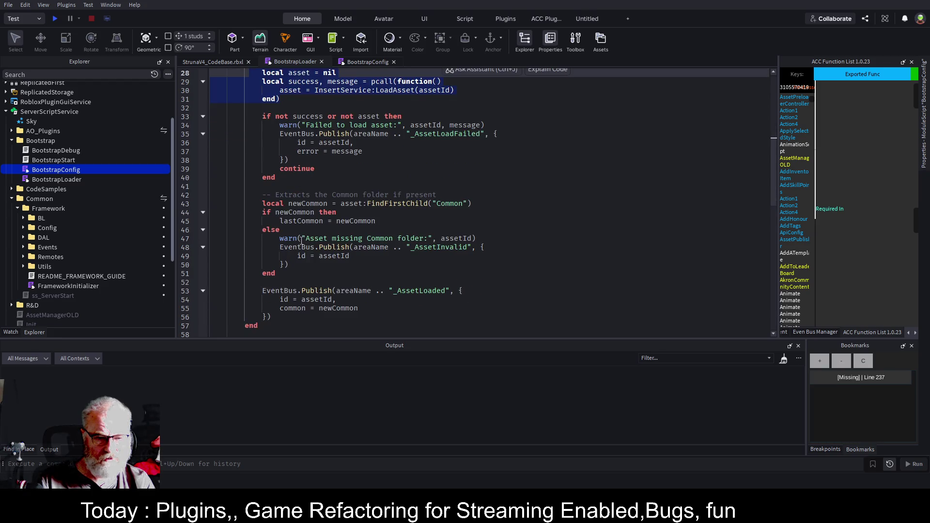
scroll(298, 240, "down", 5)
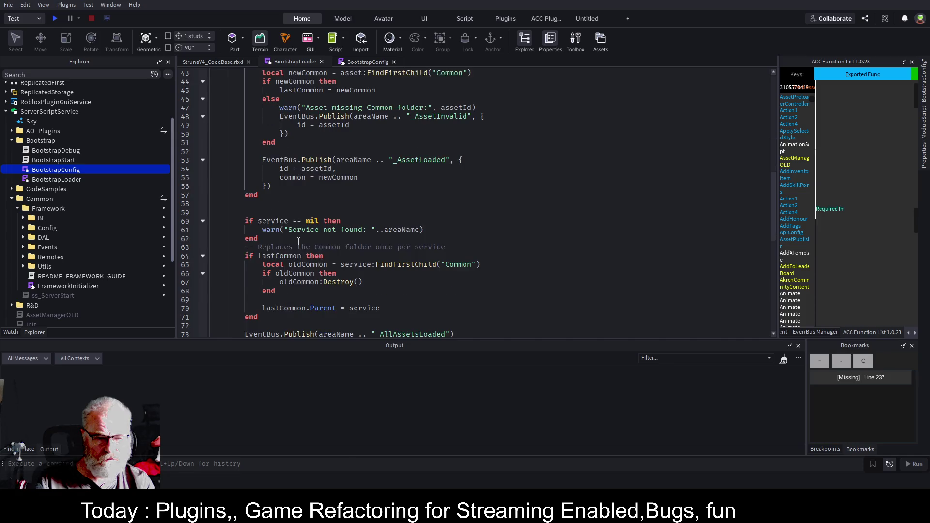
scroll(388, 236, "up", 11)
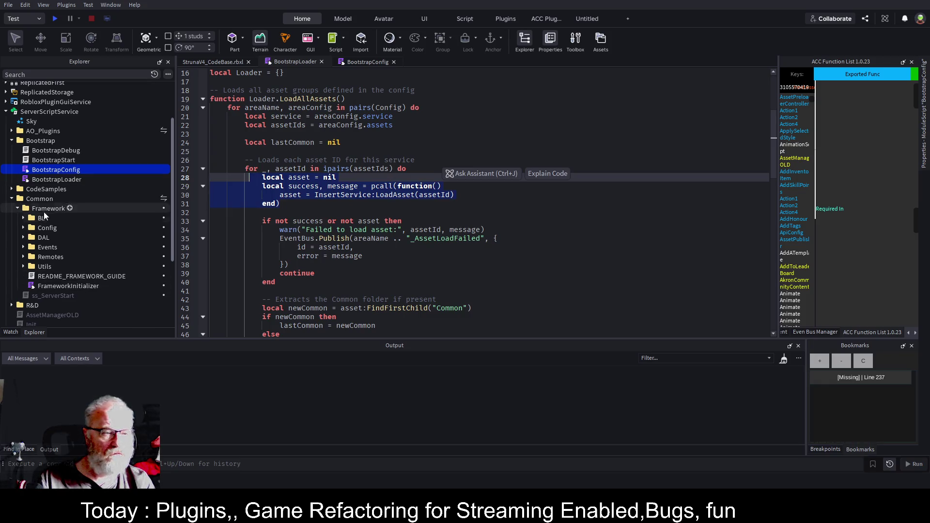
left_click(23, 218)
- Expand SpawningService and its Bind folder in Explorer and open the PlaceItems script
scroll(82, 147, "down", 1)
scroll(82, 148, "down", 2)
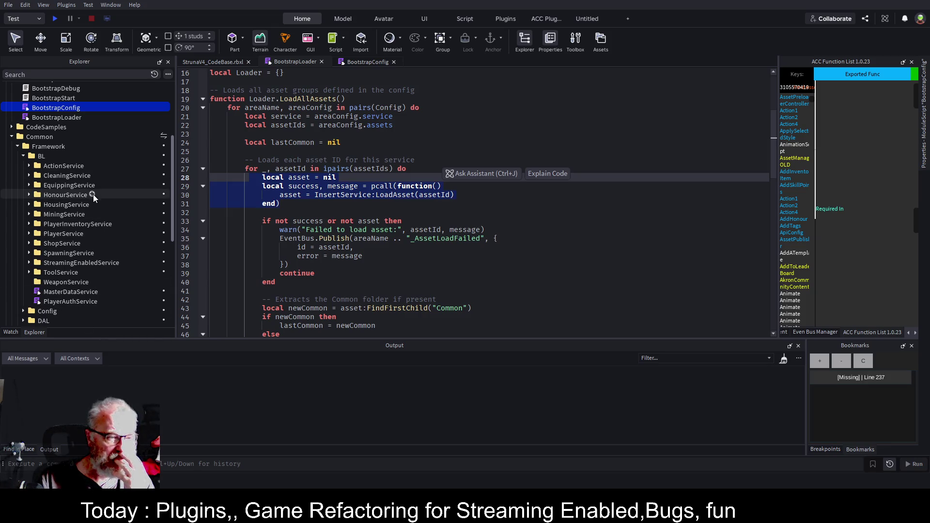
left_click(29, 253)
left_click(34, 262)
scroll(97, 218, "down", 3)
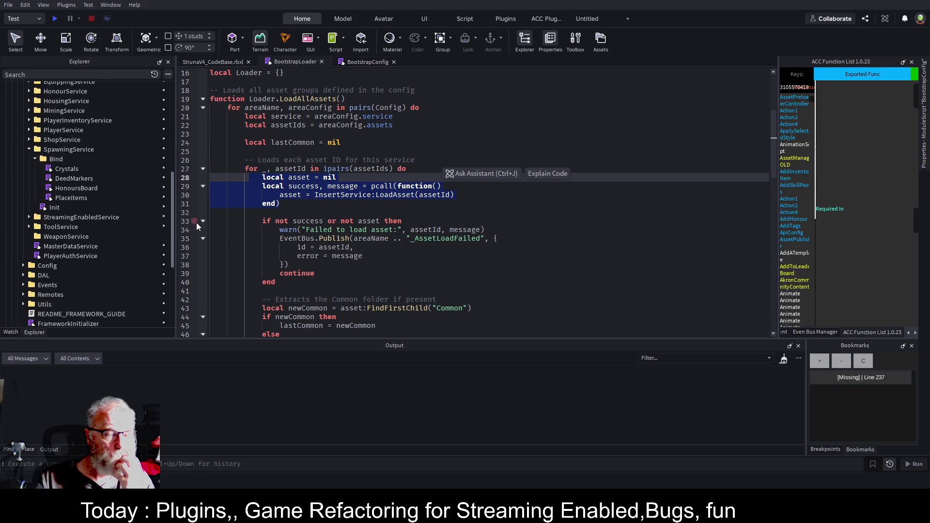
double_click(82, 197)
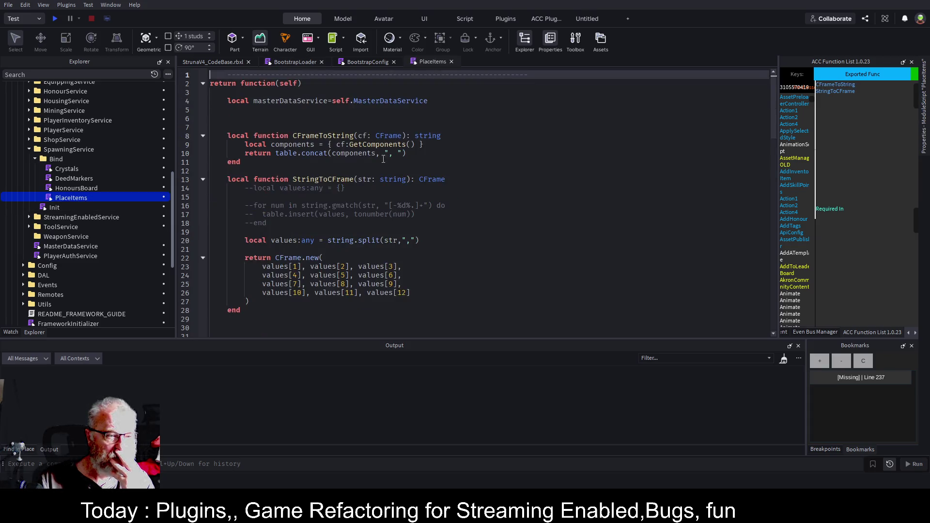
- Delete the commented-out place-asset code at the end of the PlaceItems script
scroll(326, 192, "down", 9)
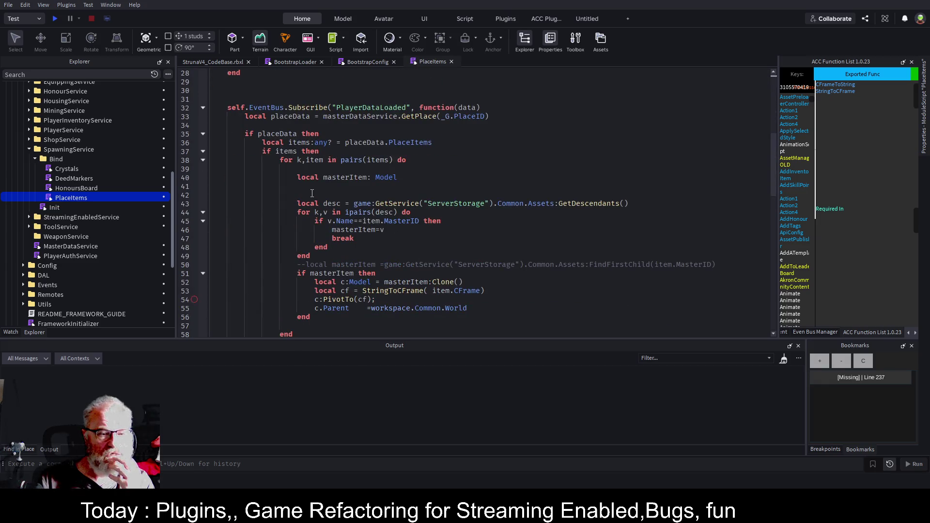
scroll(338, 138, "down", 8)
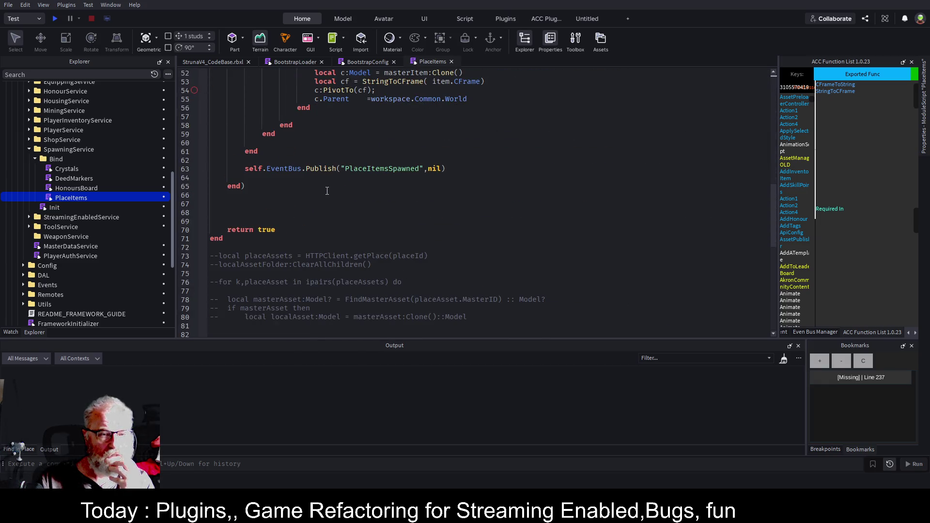
scroll(323, 194, "down", 5)
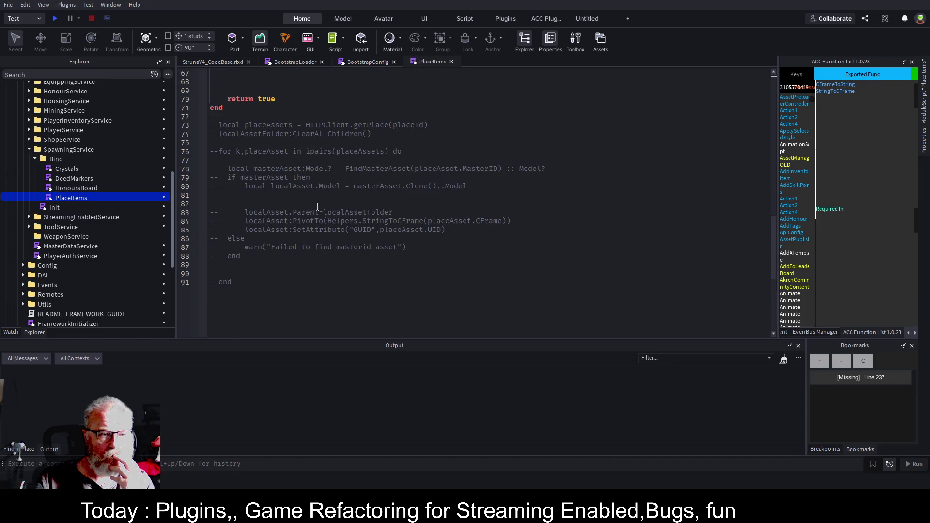
left_click_drag(251, 285, 211, 125)
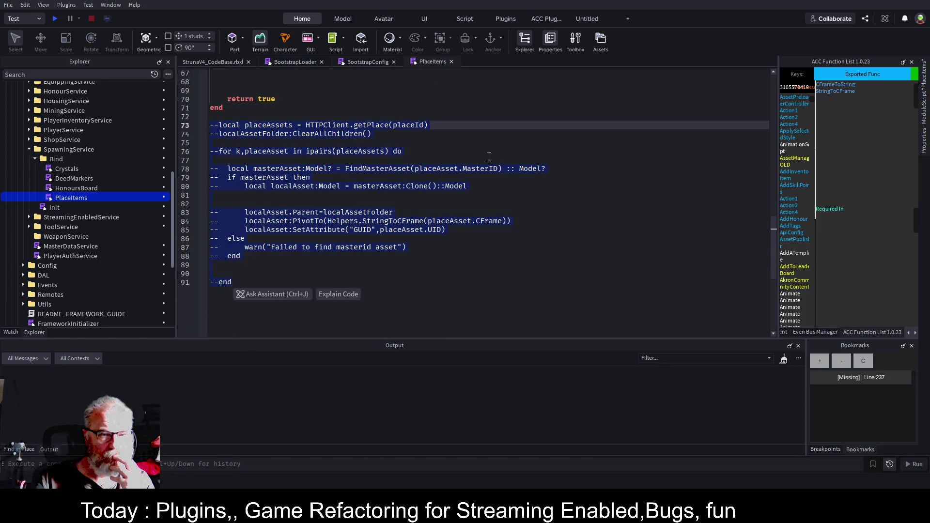
key("Delete")
- Save the place, then put the caret at the end of line 36
scroll(335, 202, "up", 9)
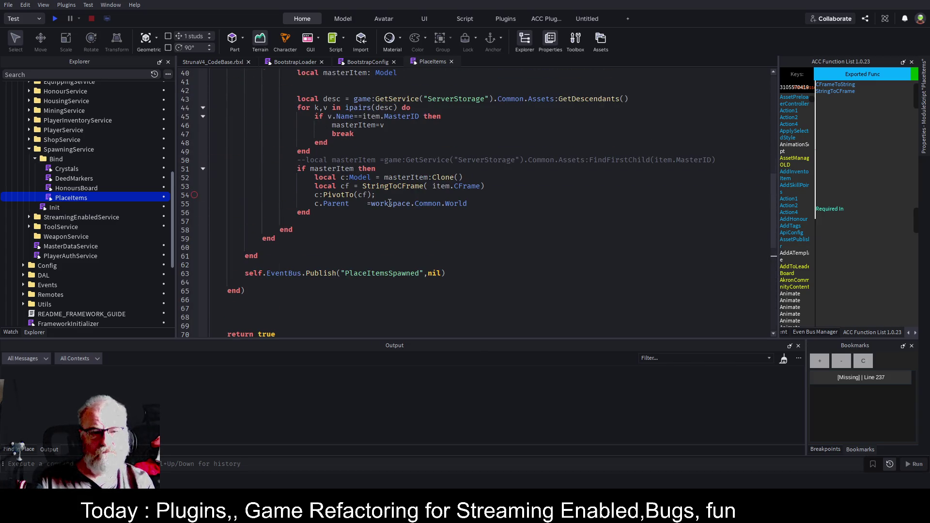
scroll(390, 202, "up", 4)
key("ctrl+s")
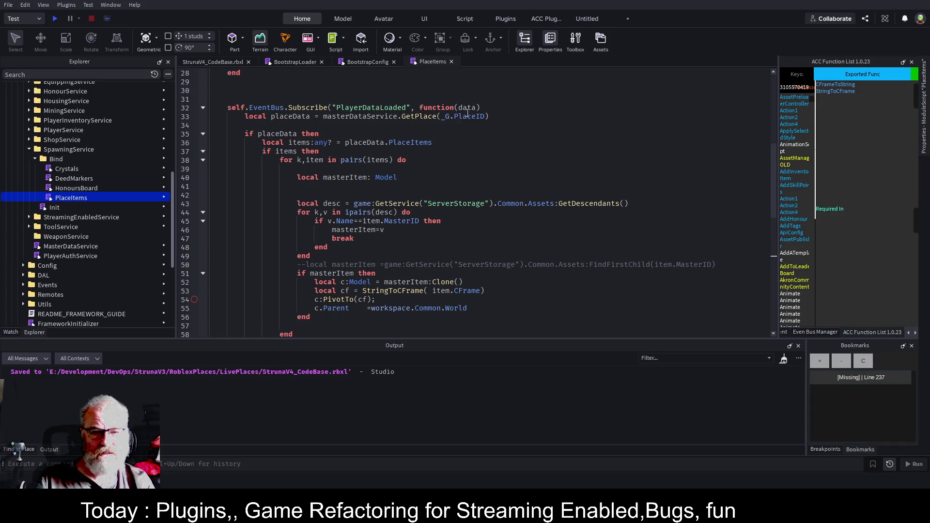
key("Down")
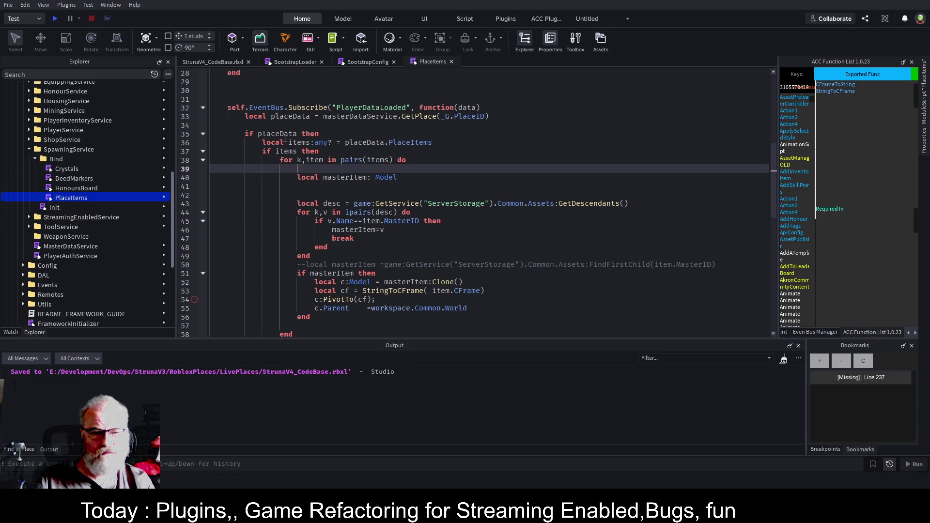
left_click(451, 143)
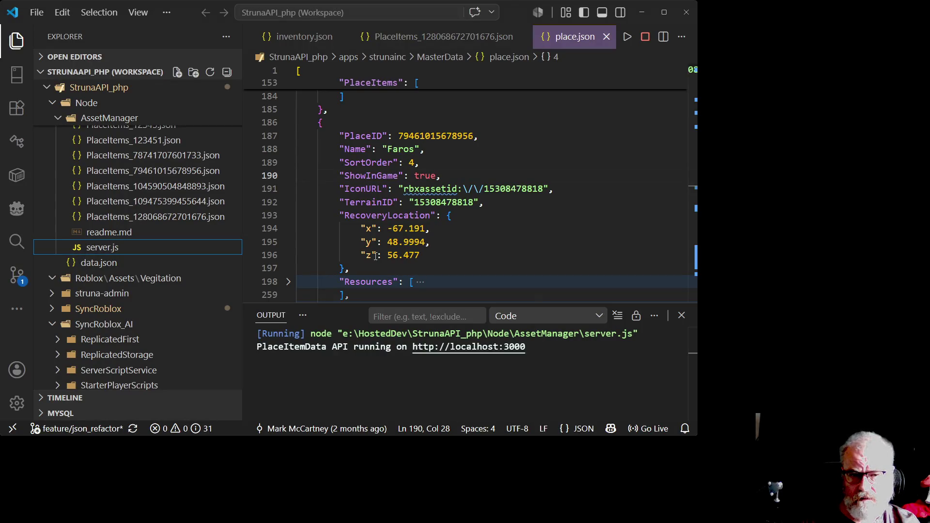
mouse_move(460, 189)
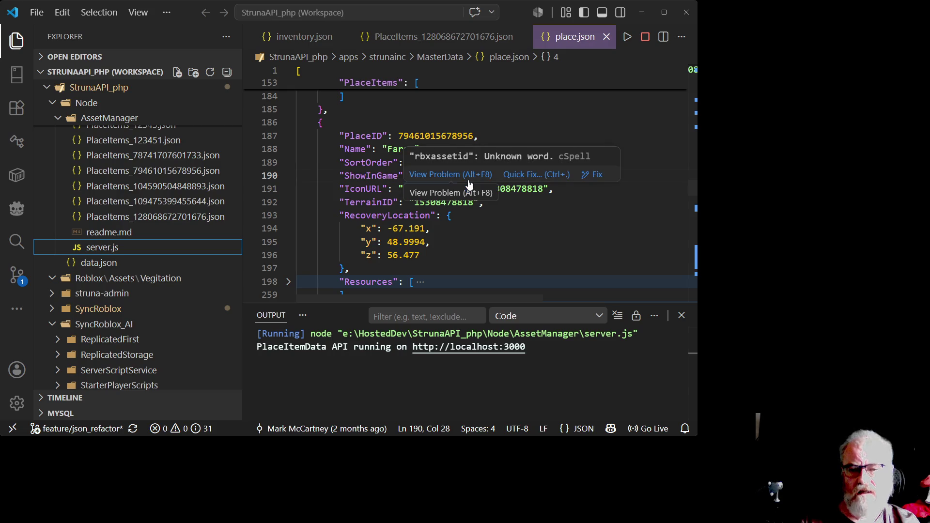
left_click(665, 12)
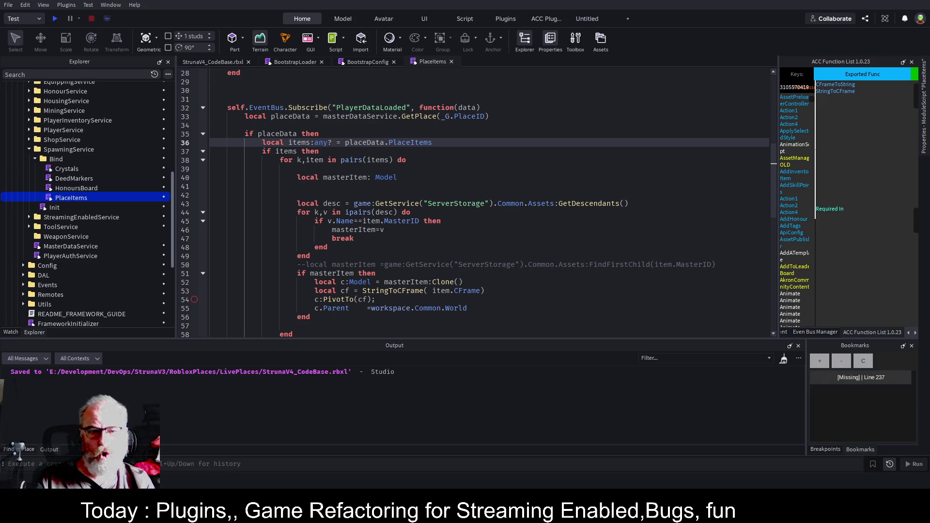
- Paste the pcall asset-loading block at line 41 of PlaceItems, then undo it
left_click_drag(489, 116, 441, 117)
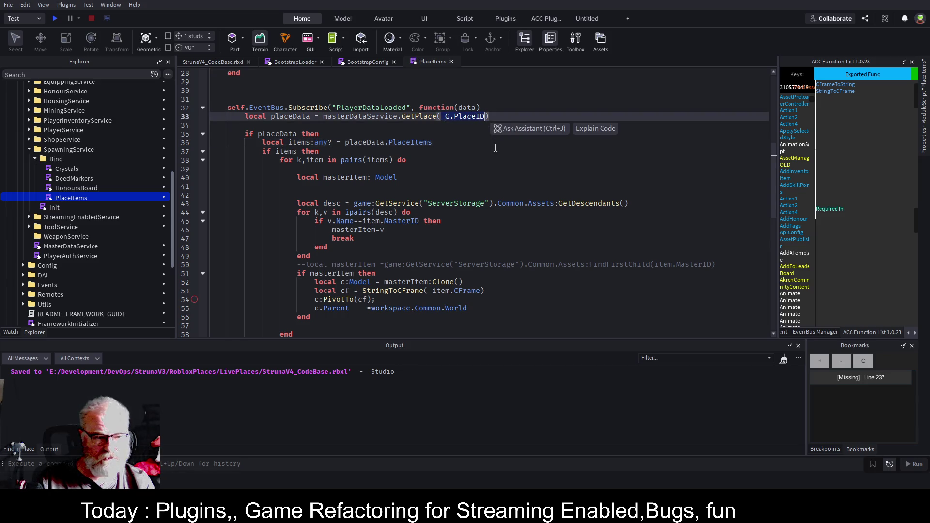
left_click(329, 186)
key("ctrl+v")
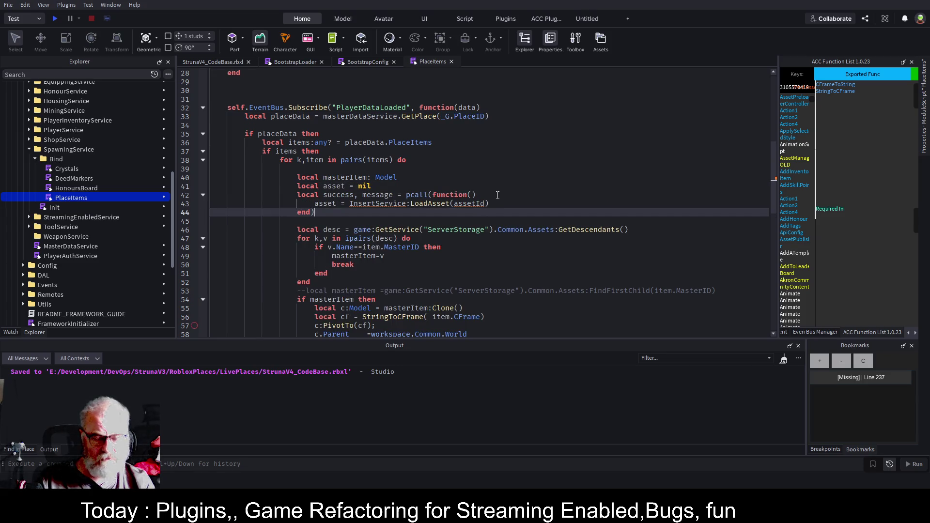
key("ctrl+z")
key("ctrl+z")
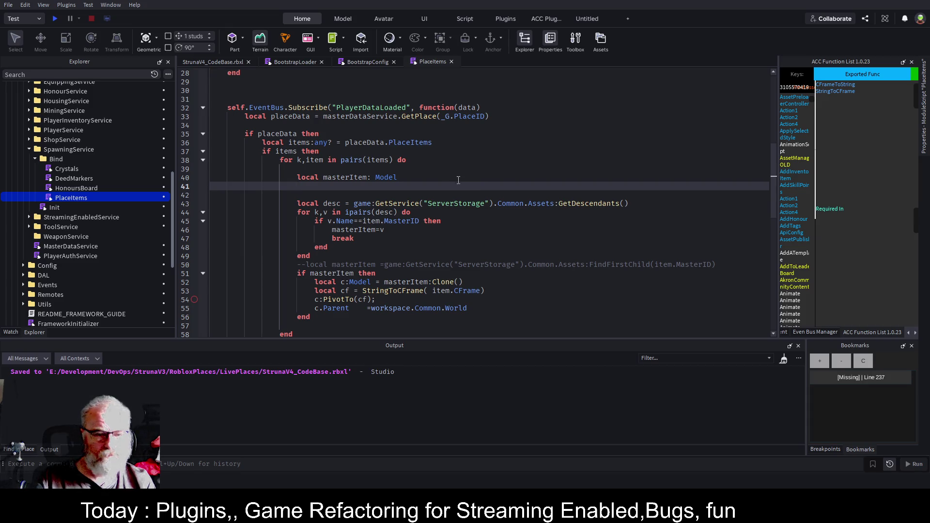
left_click(432, 194)
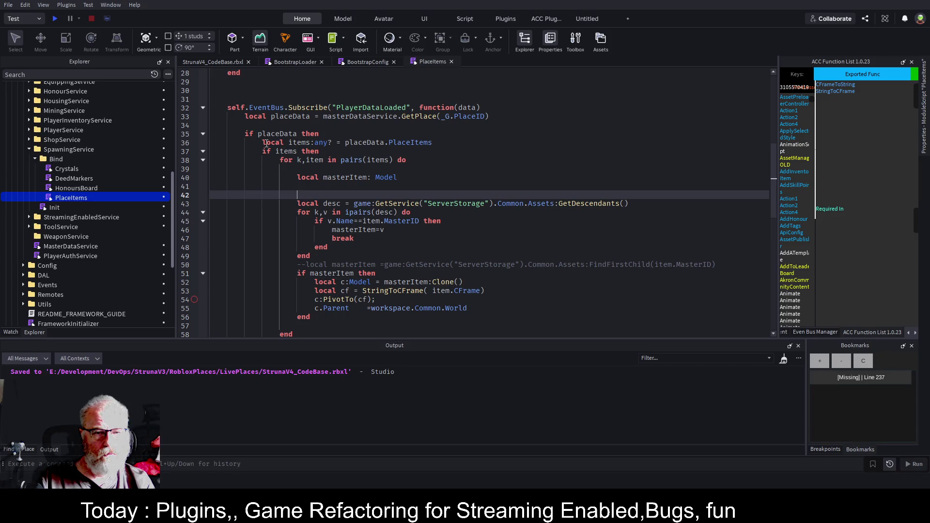
- Search PlaceItems for _G.PlaceID from line 33, finding one match
double_click(469, 117)
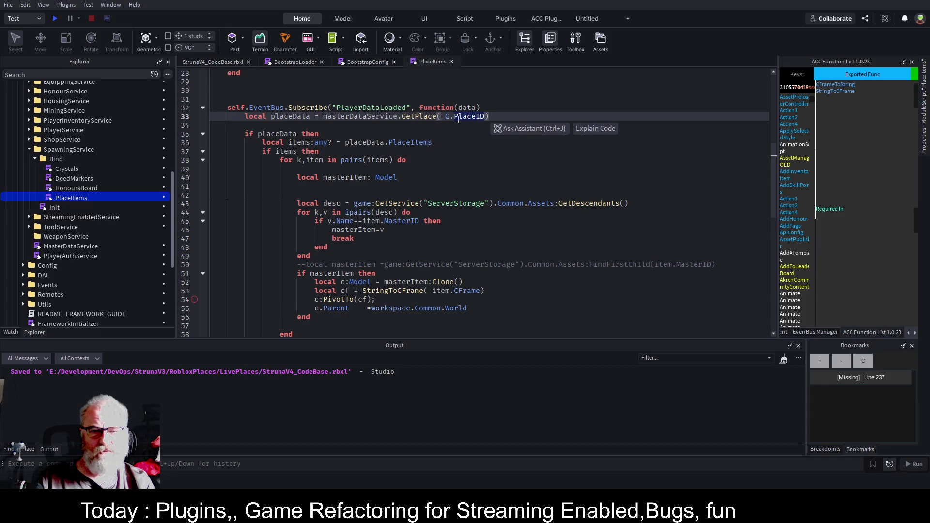
left_click_drag(441, 117, 487, 120)
key("ctrl+c")
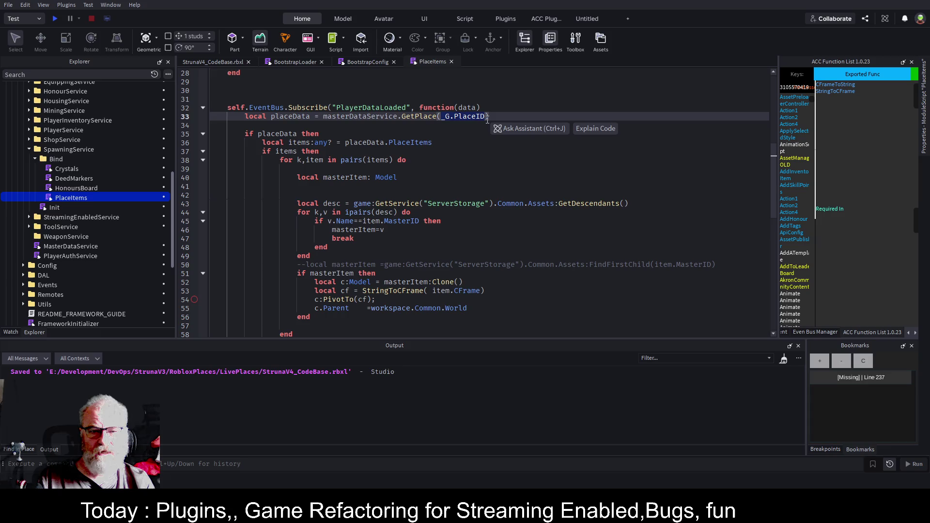
key("ctrl+f")
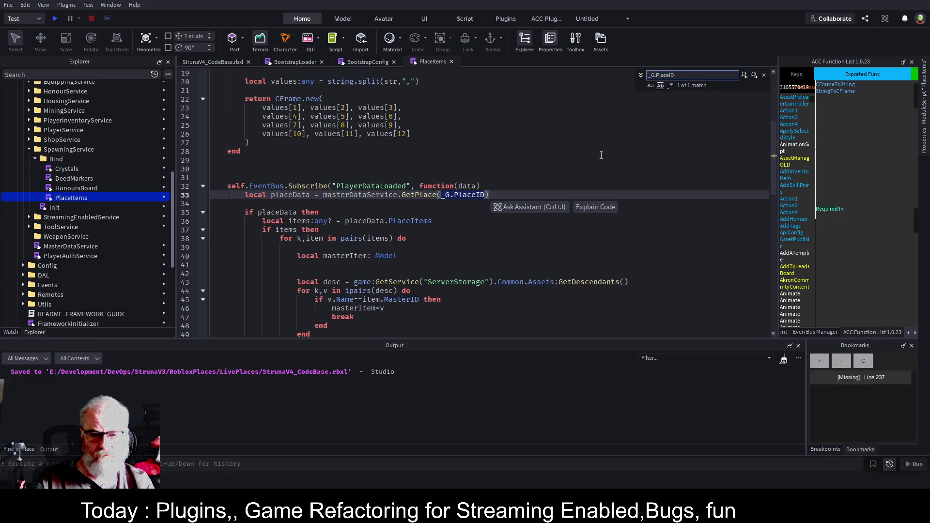
key("Escape")
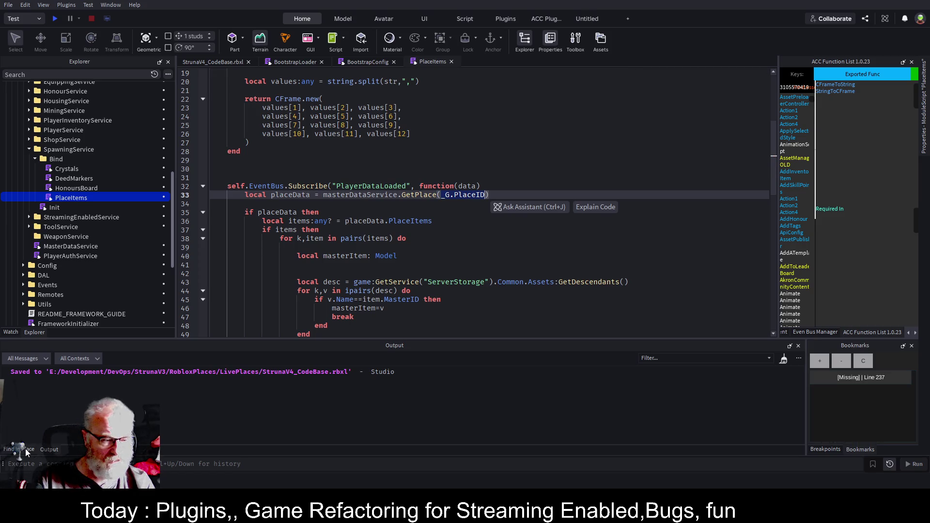
left_click(27, 450)
key("ctrl+v")
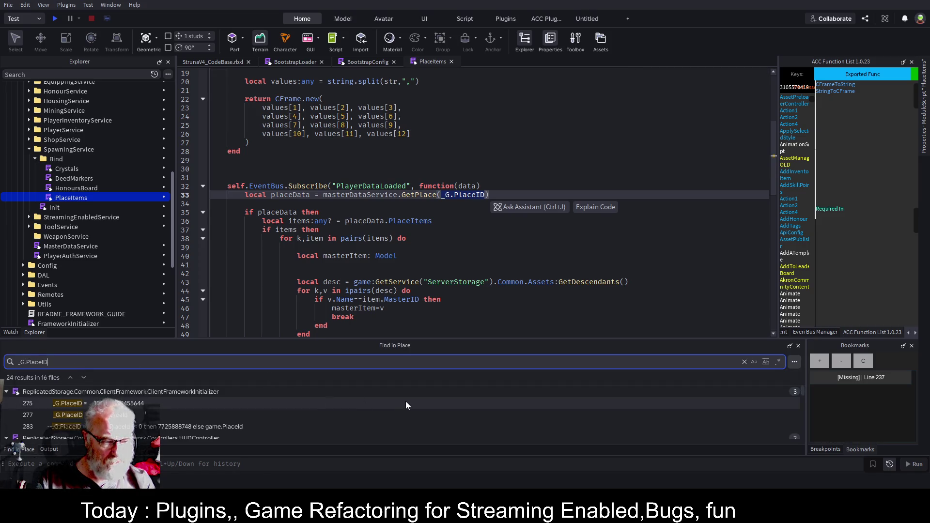
left_click(406, 404)
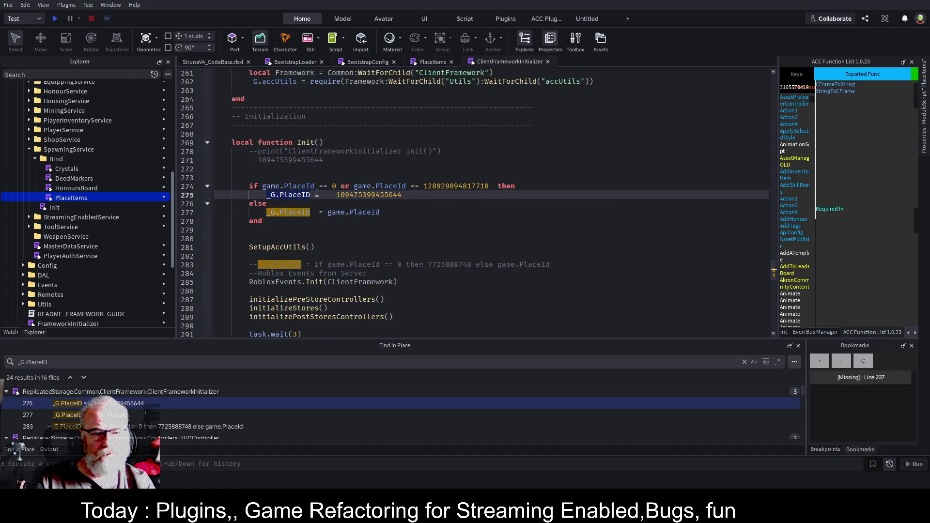
double_click(480, 187)
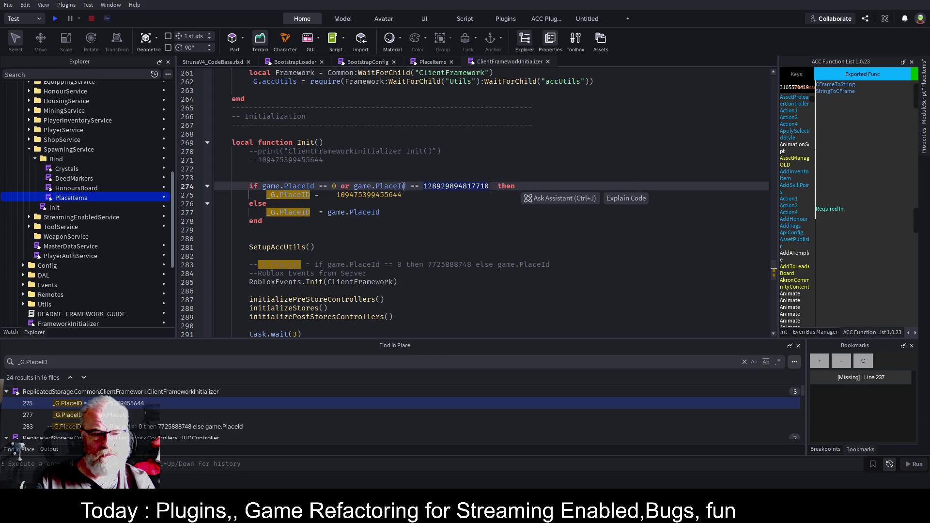
double_click(368, 195)
key("ctrl+c")
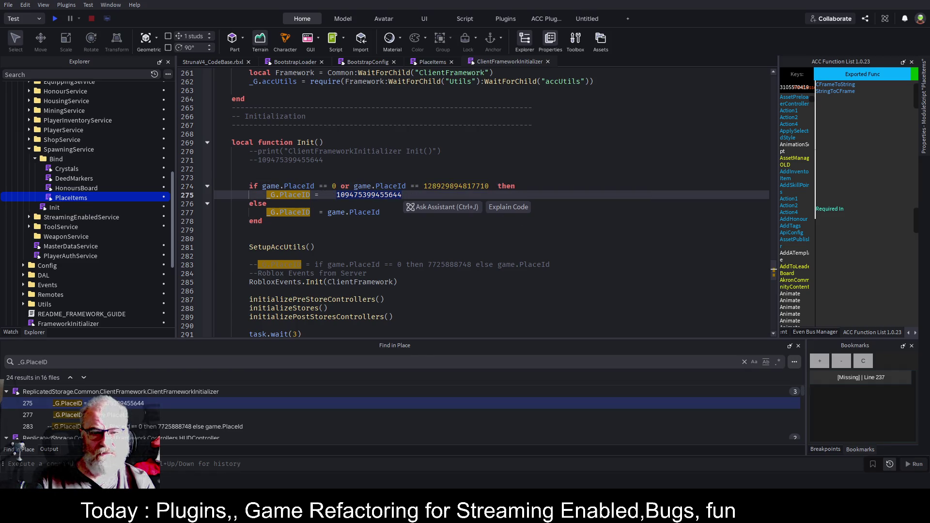
key("alt+Tab")
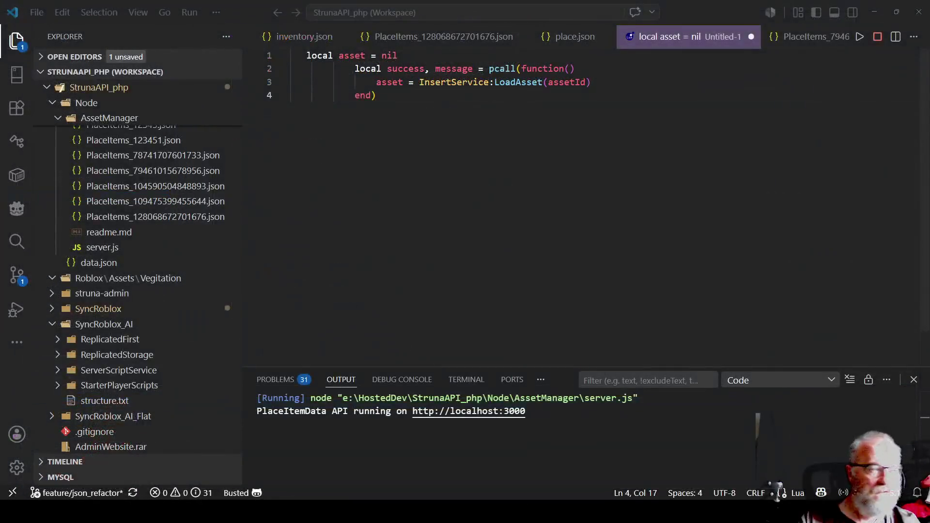
left_click(575, 36)
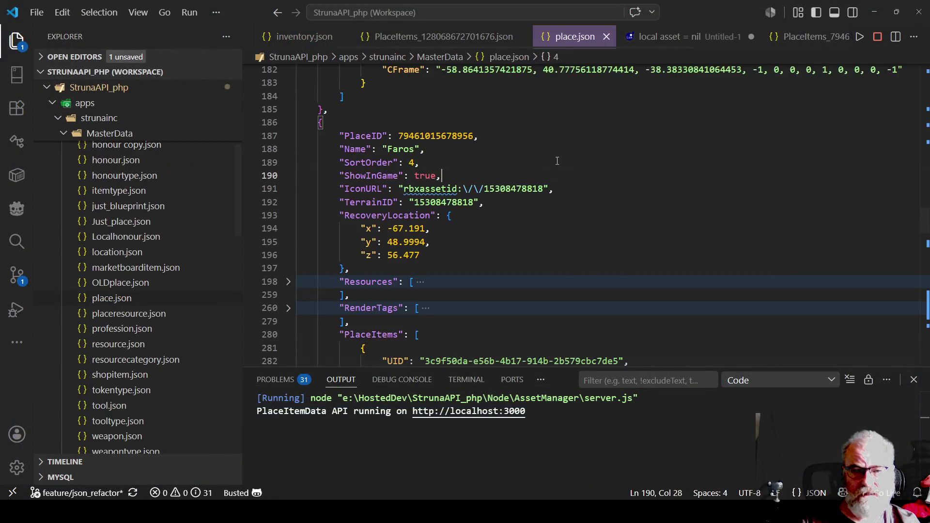
key("ctrl+f")
key("ctrl+v")
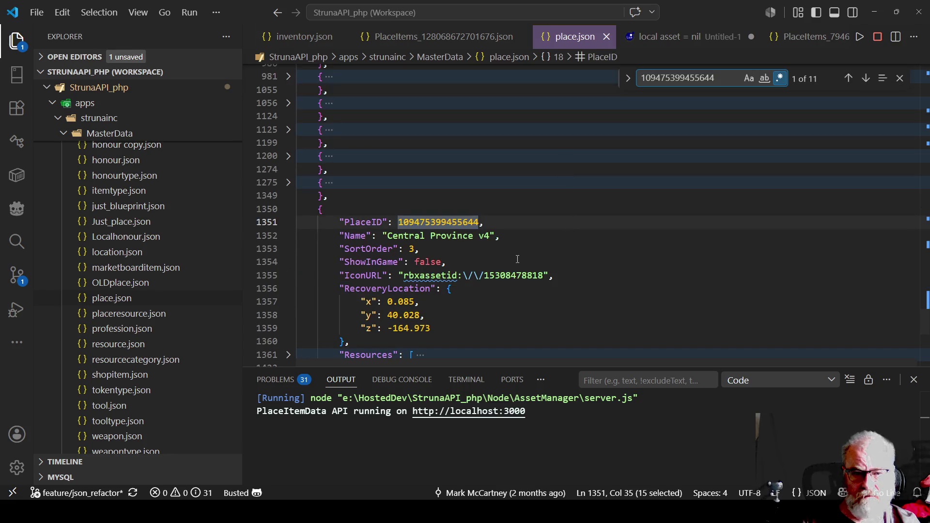
left_click(518, 259)
scroll(346, 198, "down", 1)
scroll(458, 218, "down", 2)
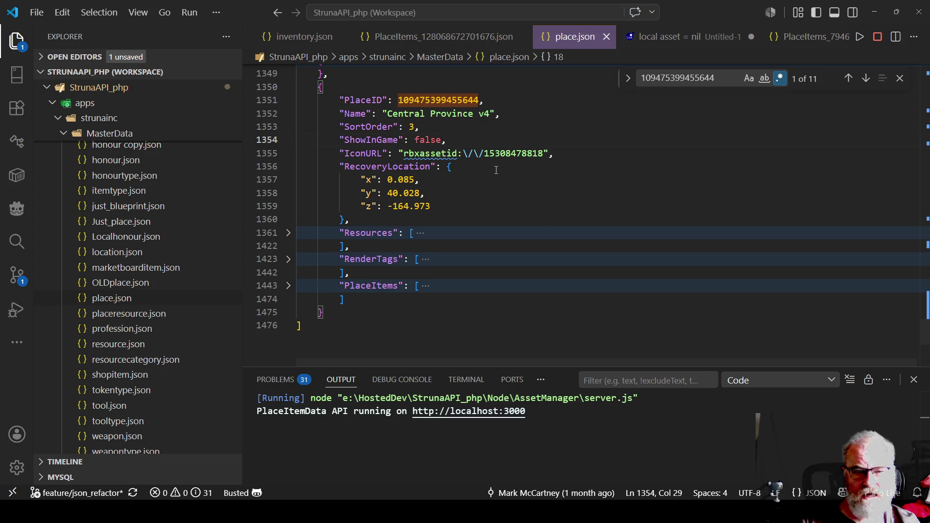
- Add "TerrainAssetID": 12345 after the entry's IconURL line and save place.json
left_click(565, 154)
key("Return")
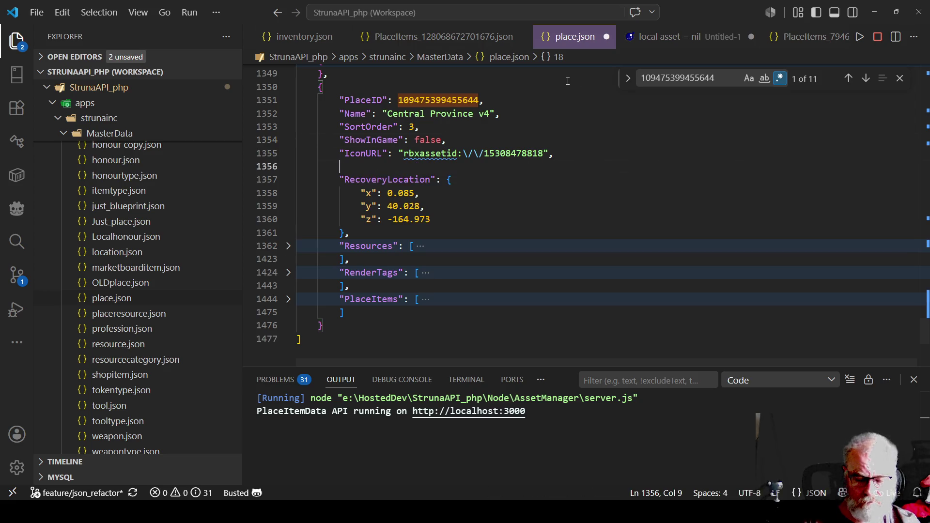
type("\"TerrainID")
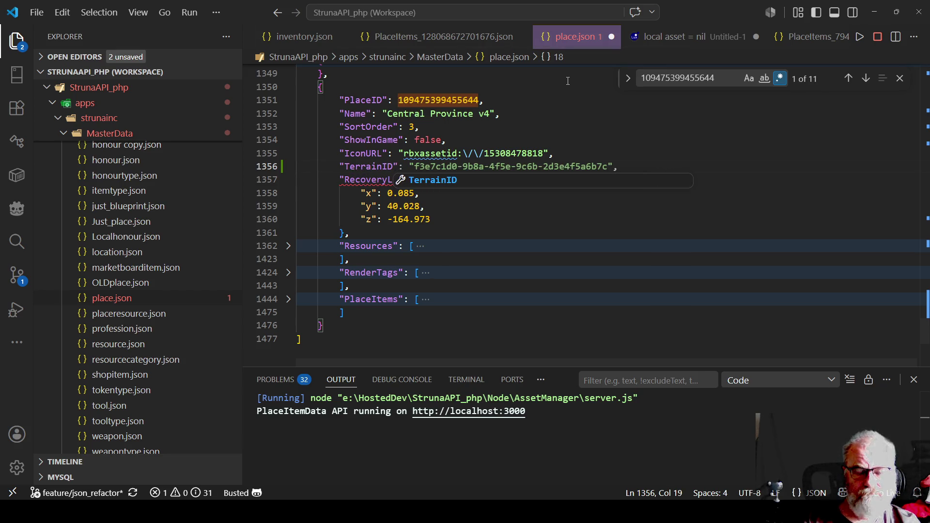
key("Left")
key("Left")
type("Asset")
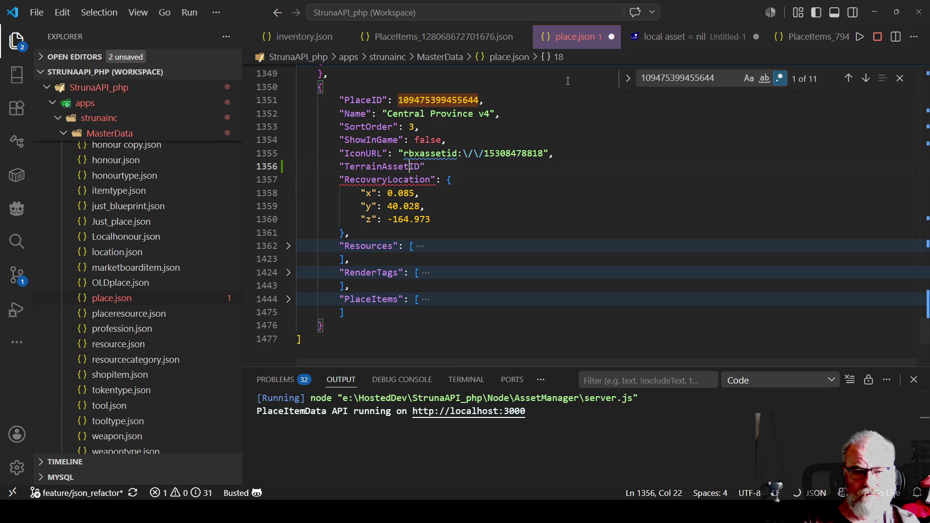
key("BackSpace")
key("End")
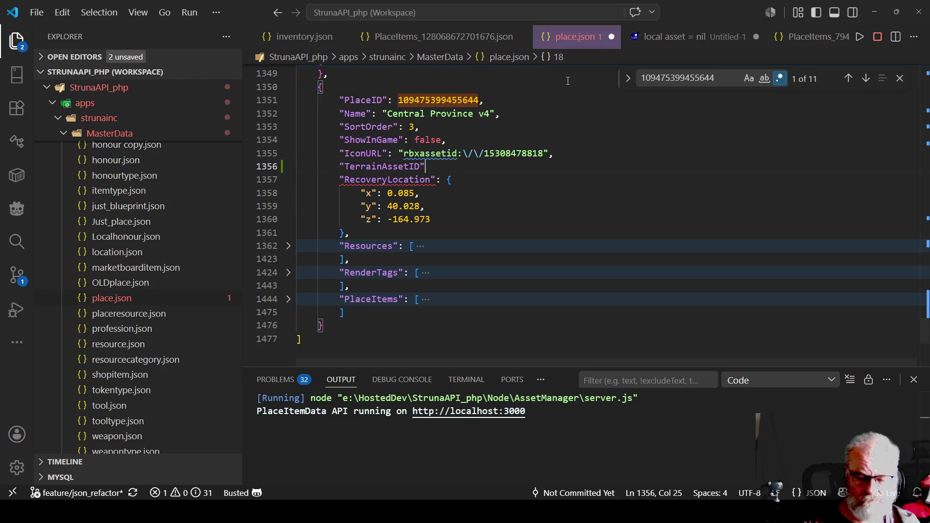
type(": \"")
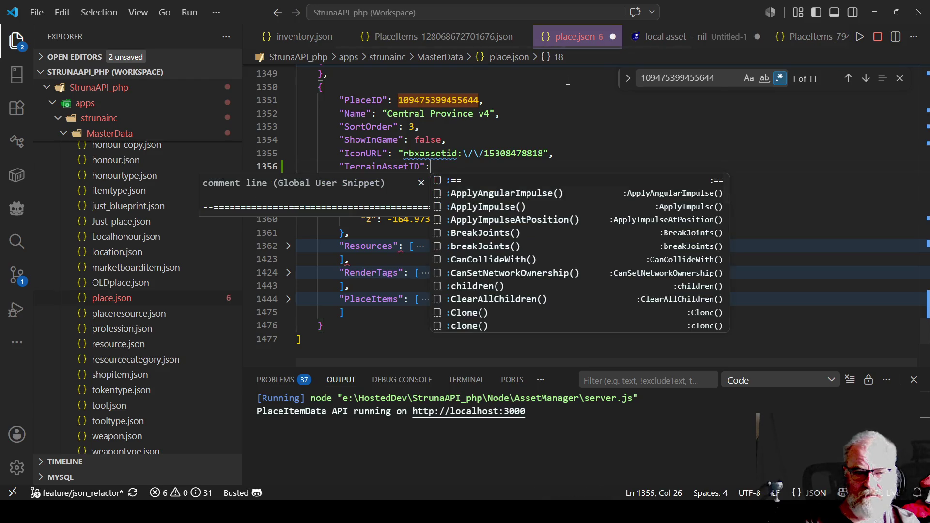
key("BackSpace")
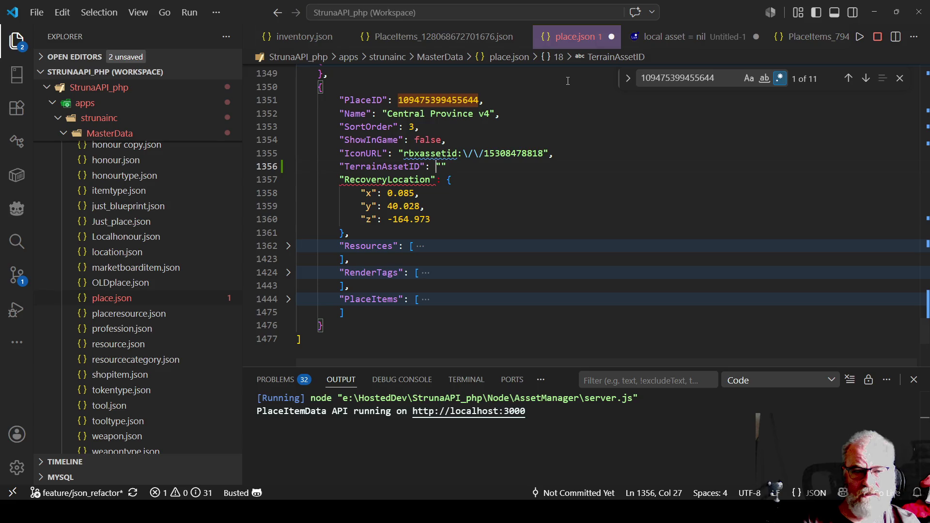
key("Delete")
type("12334")
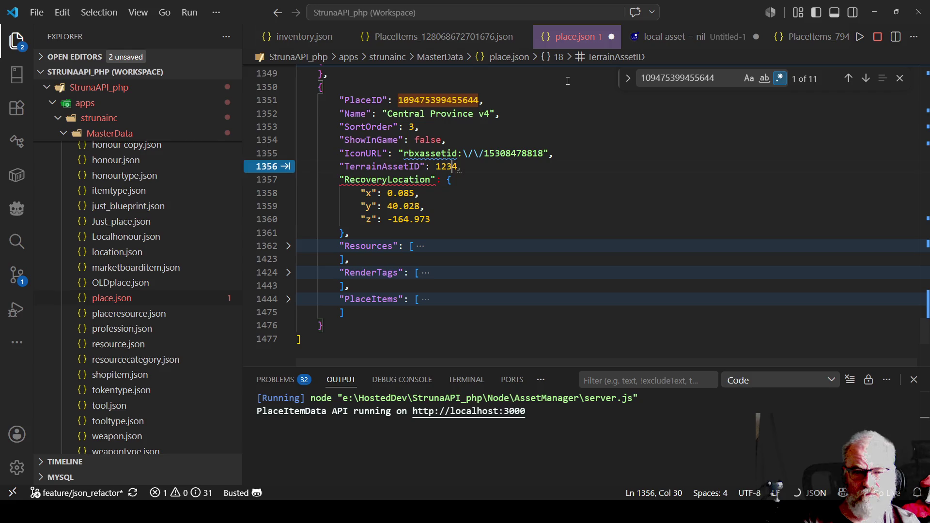
type("5")
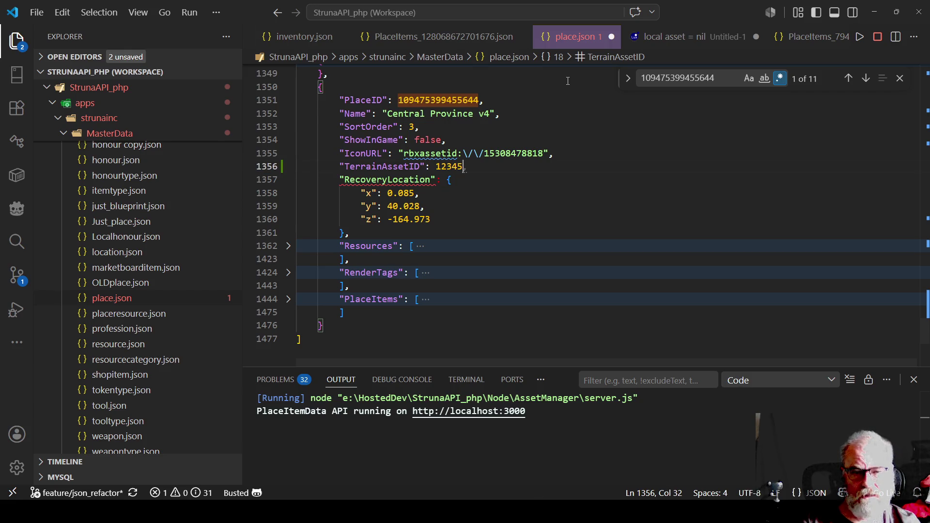
type(",")
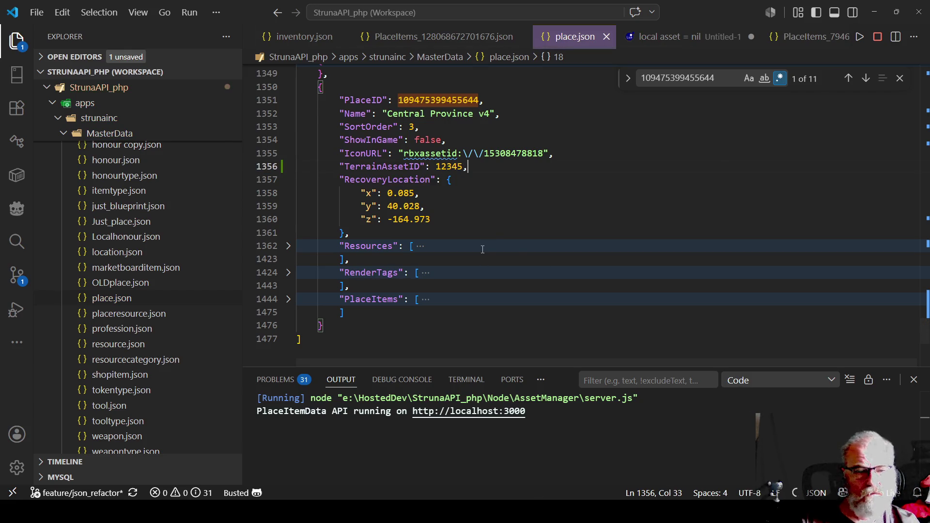
key("ctrl+s")
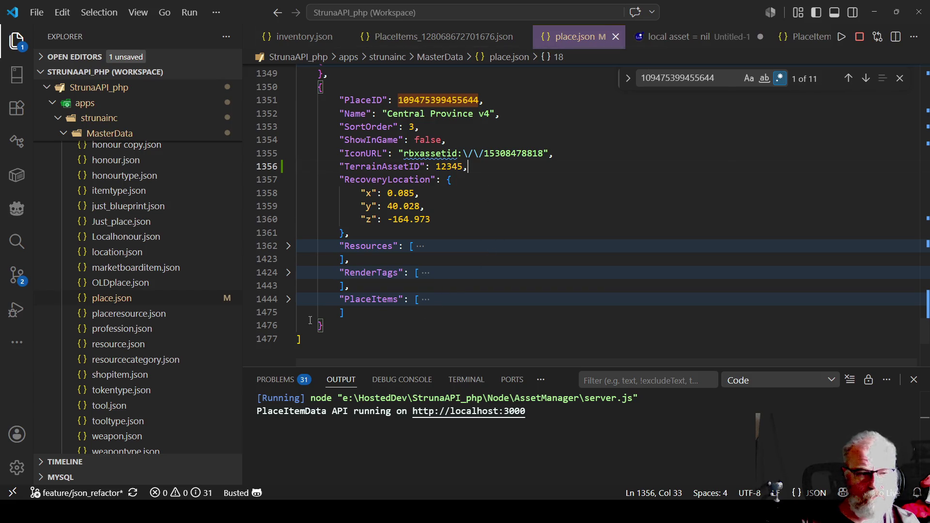
key("Down")
key("Down")
key("Down")
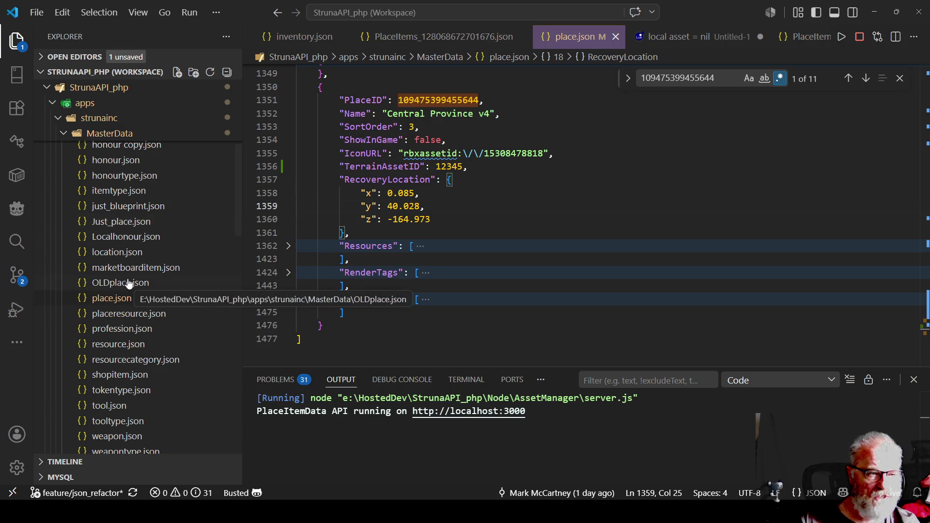
- Open Place.php from Domain > Models in the VS Code Explorer
left_click(70, 136)
scroll(113, 291, "up", 2)
scroll(112, 291, "up", 1)
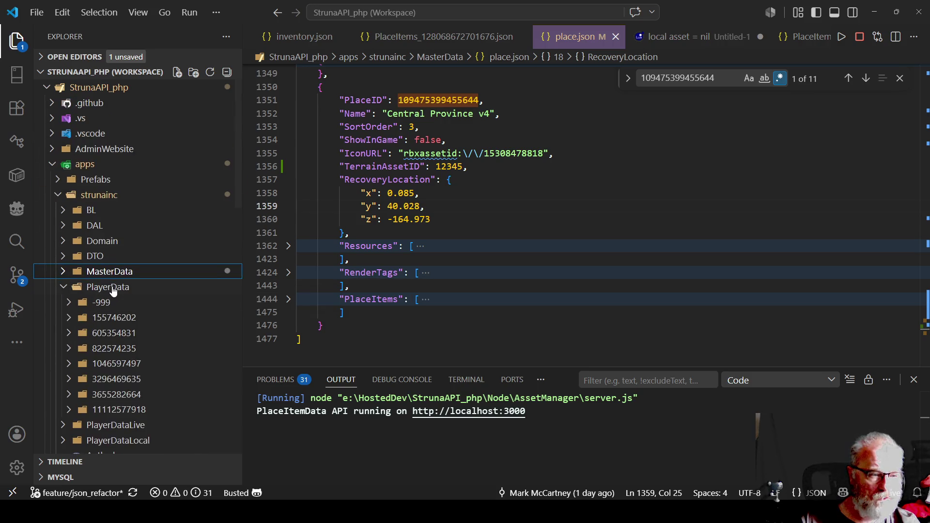
left_click(85, 245)
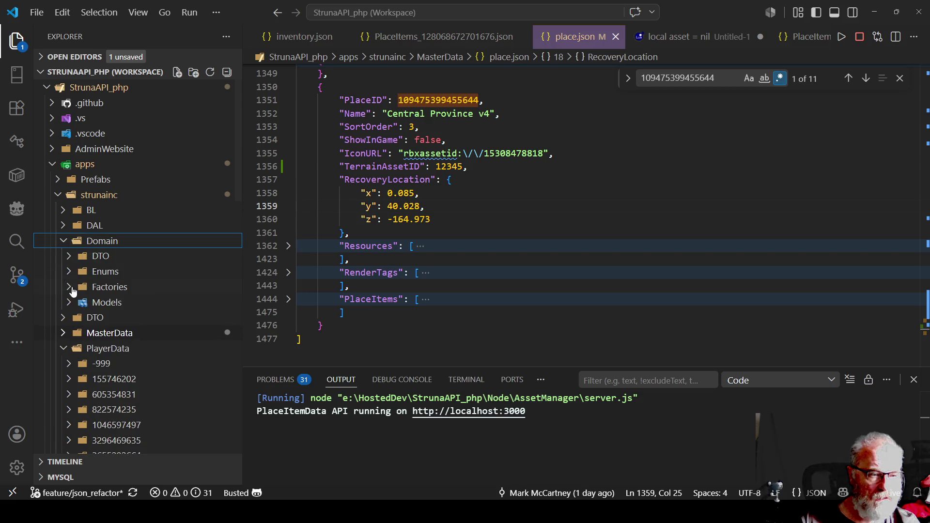
left_click(69, 304)
scroll(148, 261, "down", 2)
scroll(152, 286, "down", 2)
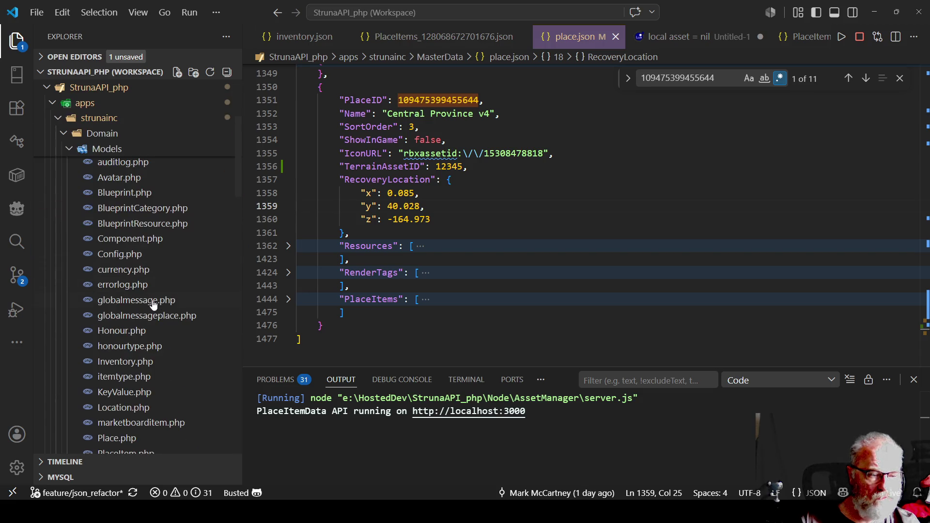
scroll(152, 360, "down", 2)
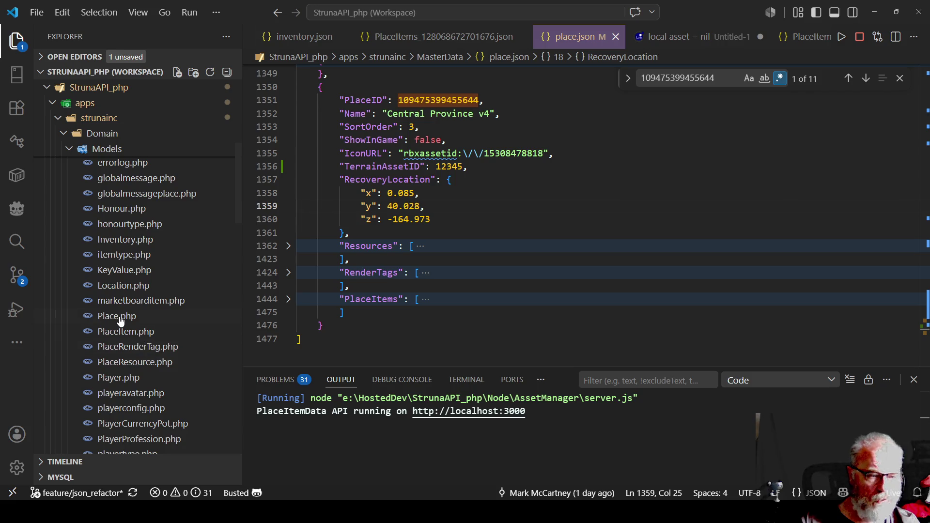
left_click(120, 322)
scroll(466, 188, "up", 6)
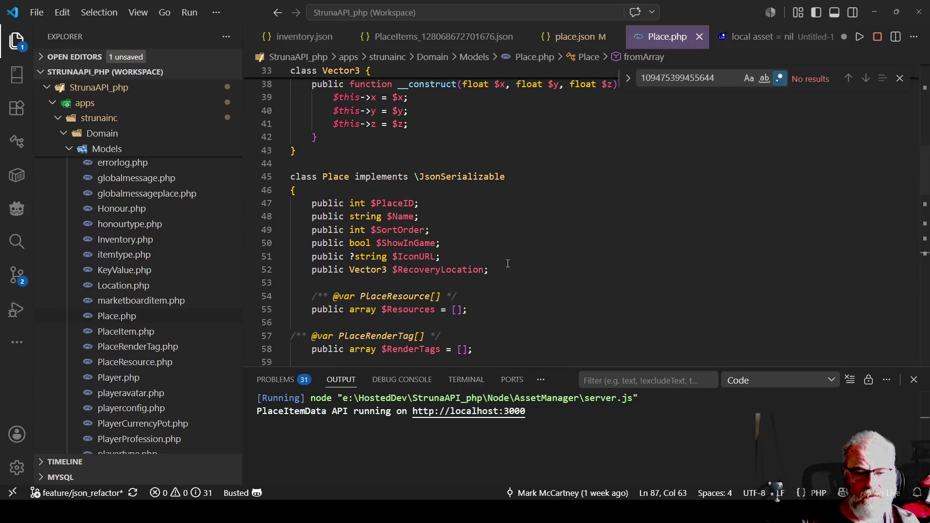
- Add 'public ?int $TerrainAssetID;' after the IconURL property in Place.php and save
left_click(576, 38)
left_click(666, 38)
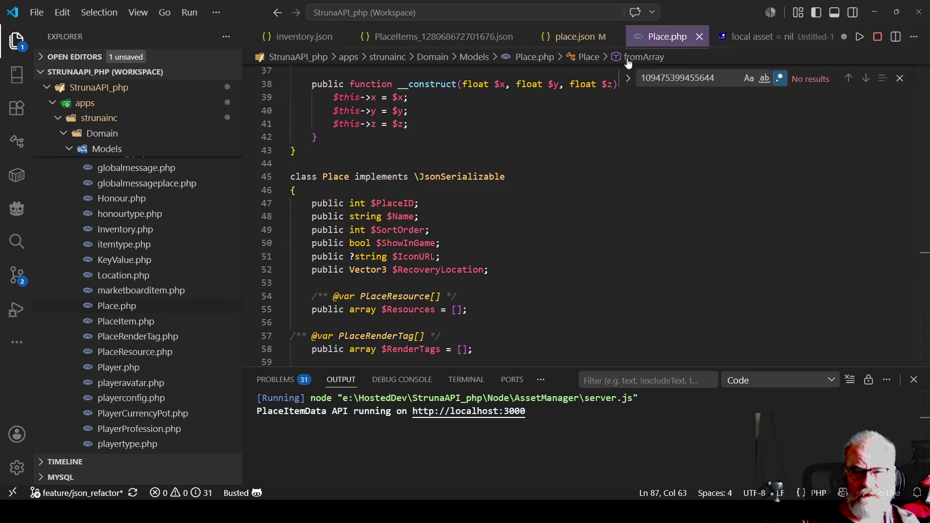
left_click(459, 258)
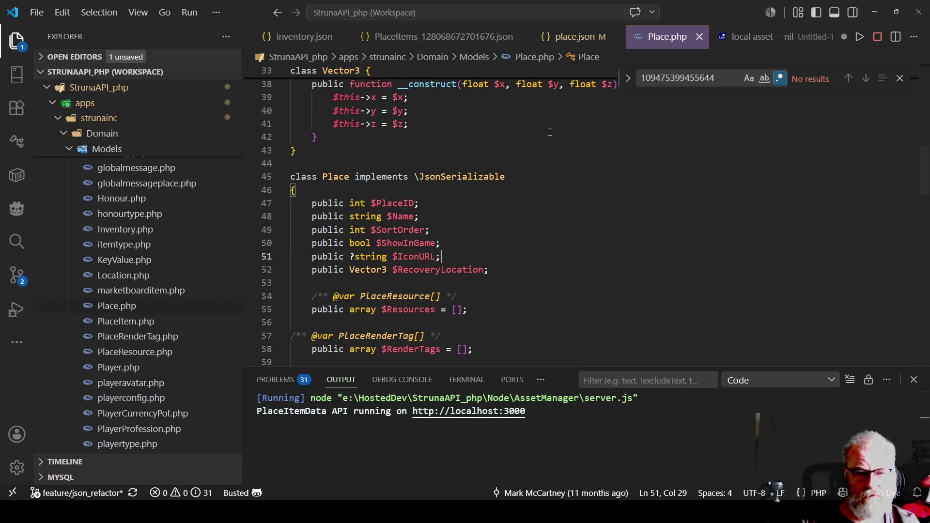
key("Return")
type("public")
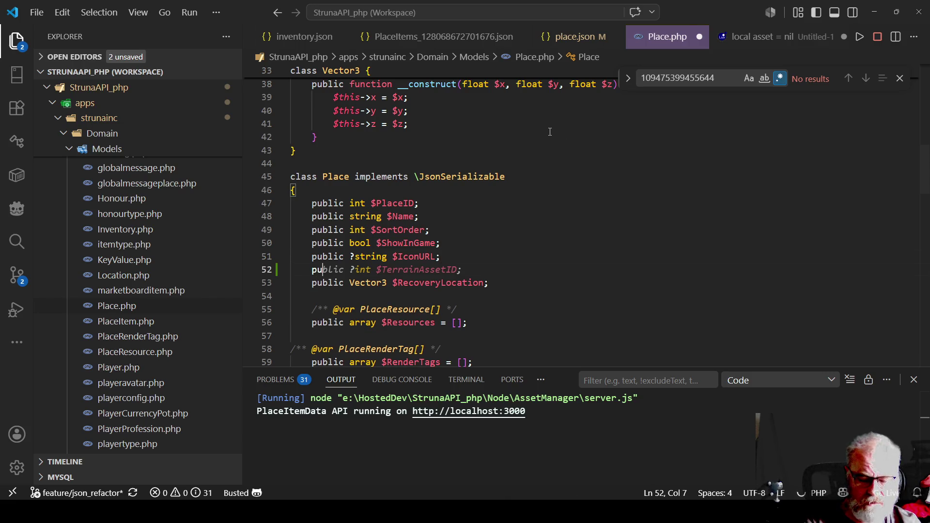
key("Tab")
key("ctrl+s")
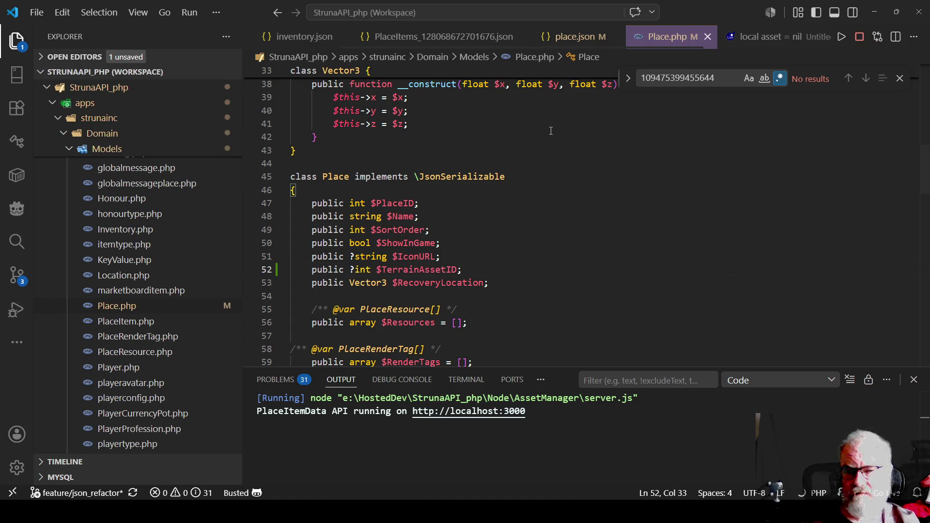
left_click(487, 248)
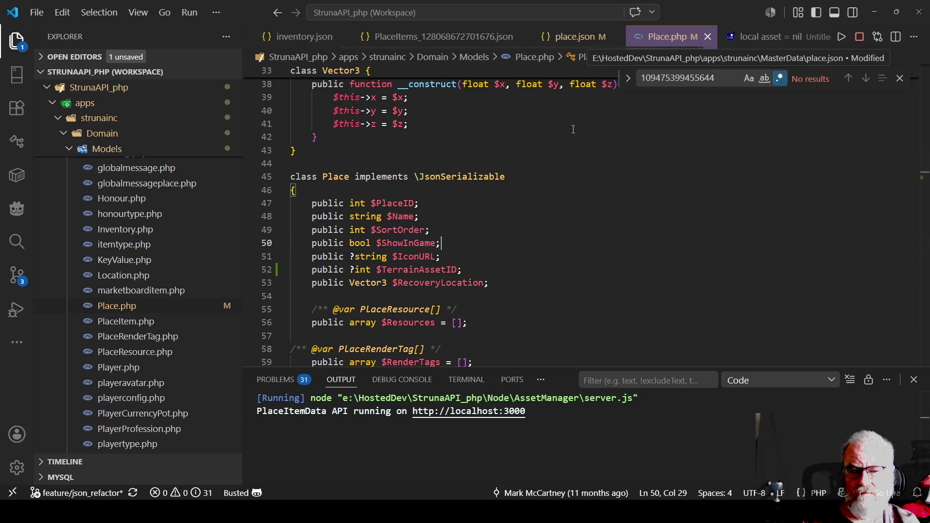
key("Down")
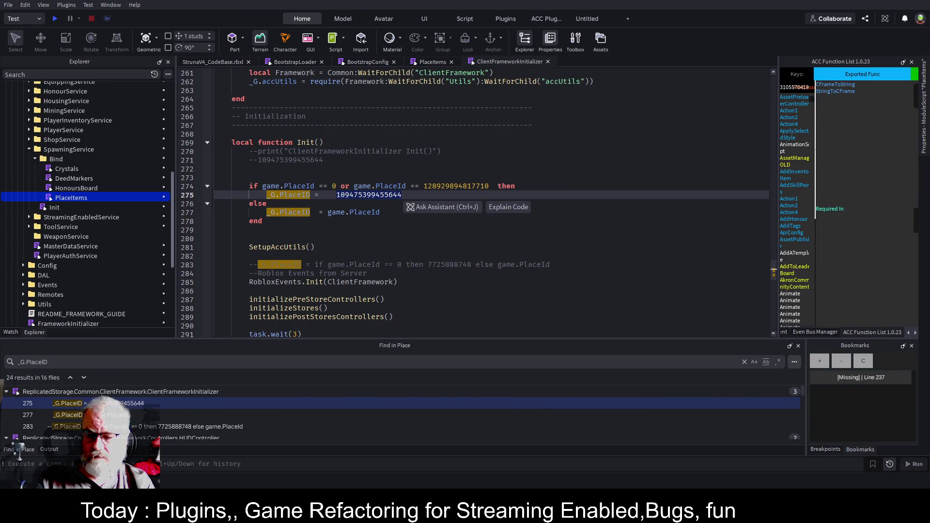
- Expand ServerStorage > Common > Assets to list Buildings, Creatures, Other, Rocks, Templates and Vegitation
key("Right")
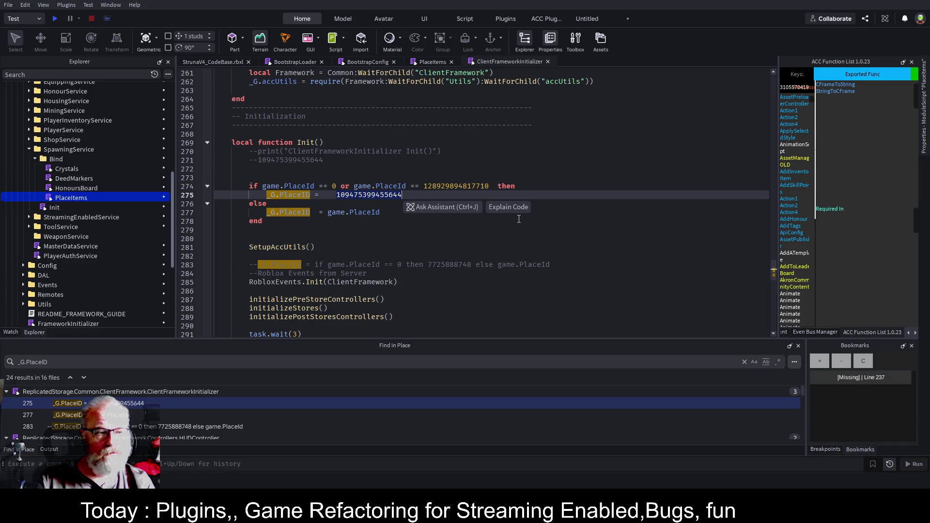
scroll(92, 262, "down", 5)
scroll(95, 252, "down", 1)
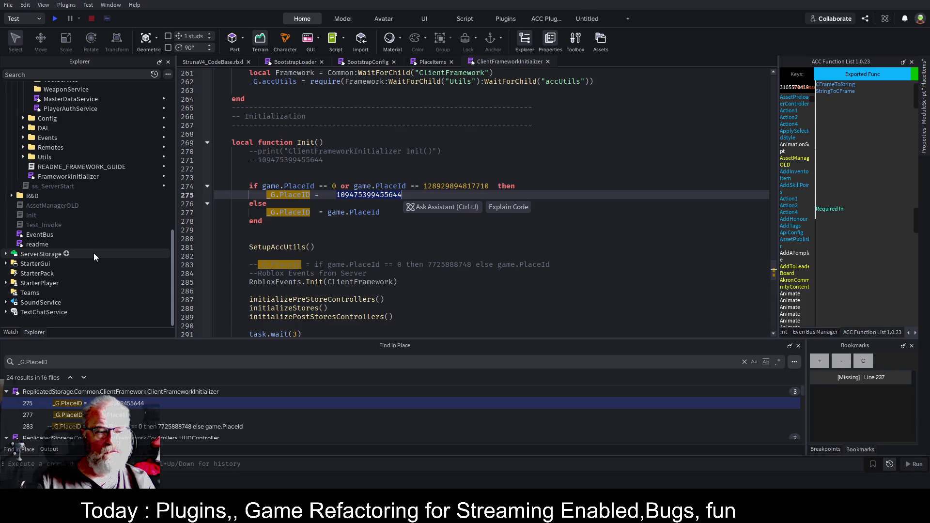
scroll(94, 253, "up", 8)
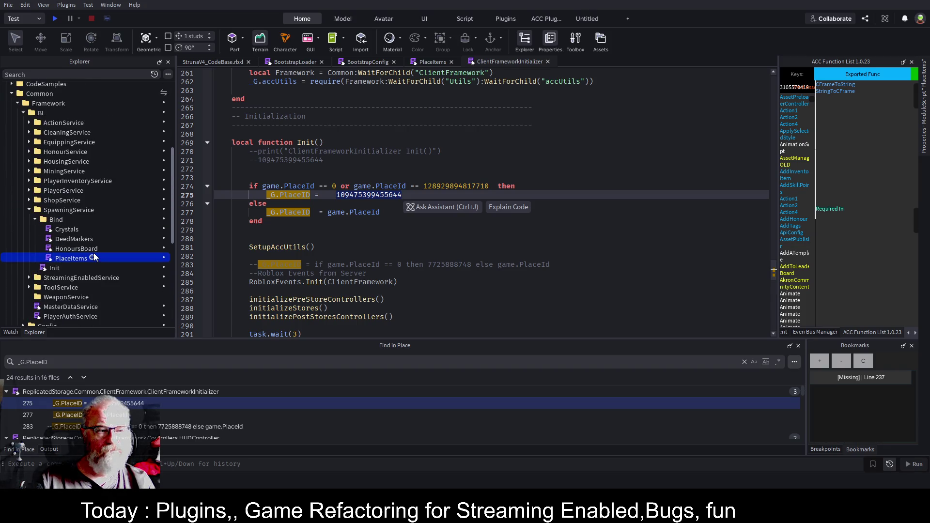
scroll(94, 252, "up", 5)
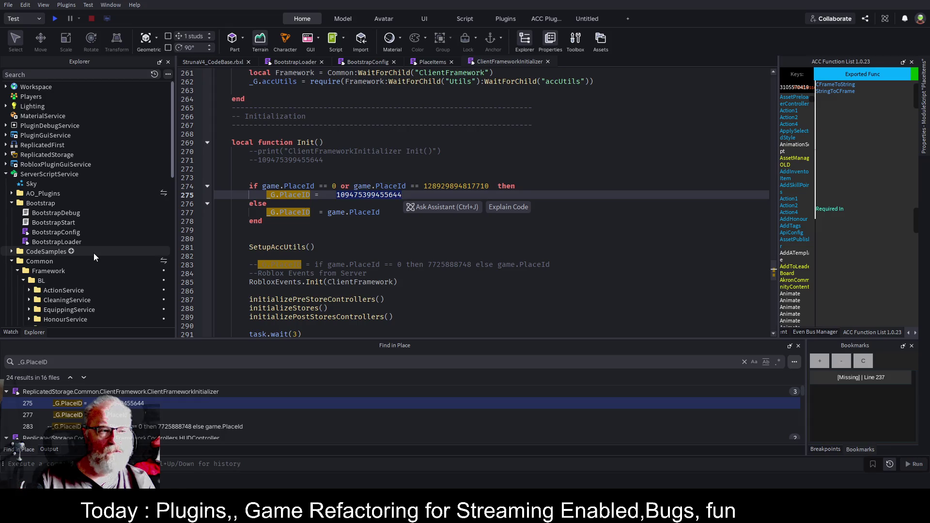
scroll(94, 253, "down", 12)
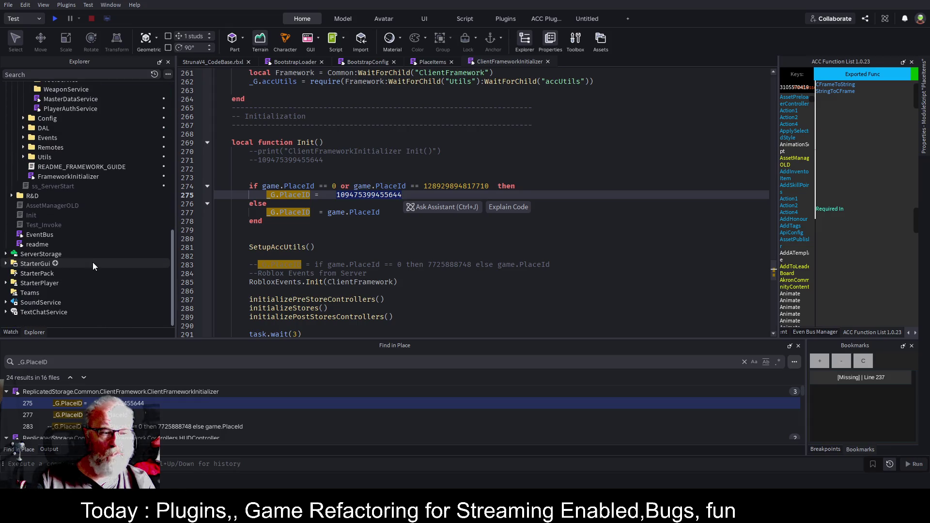
left_click(6, 255)
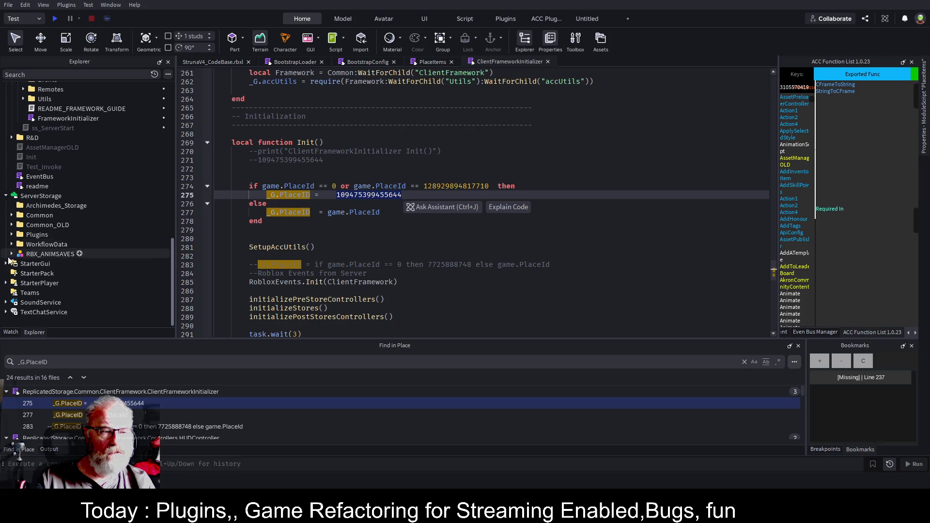
left_click(12, 215)
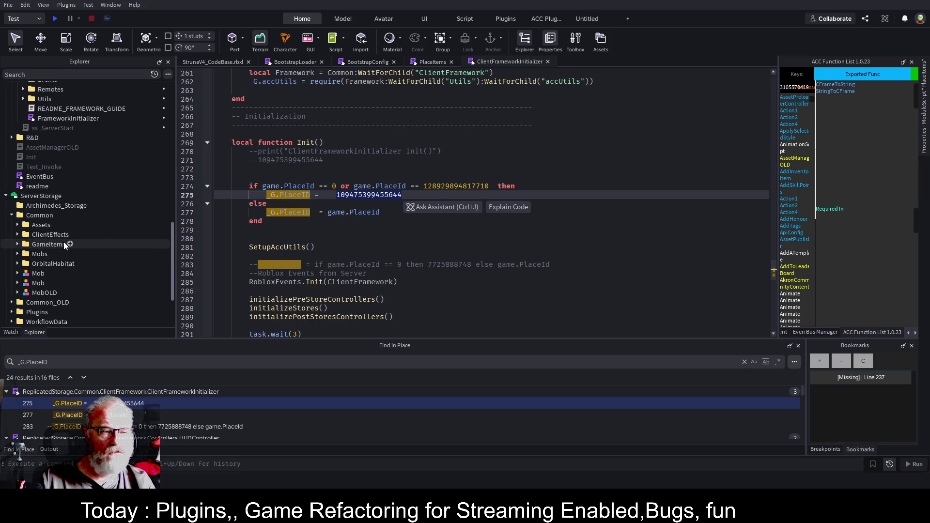
left_click(18, 225)
scroll(49, 184, "down", 2)
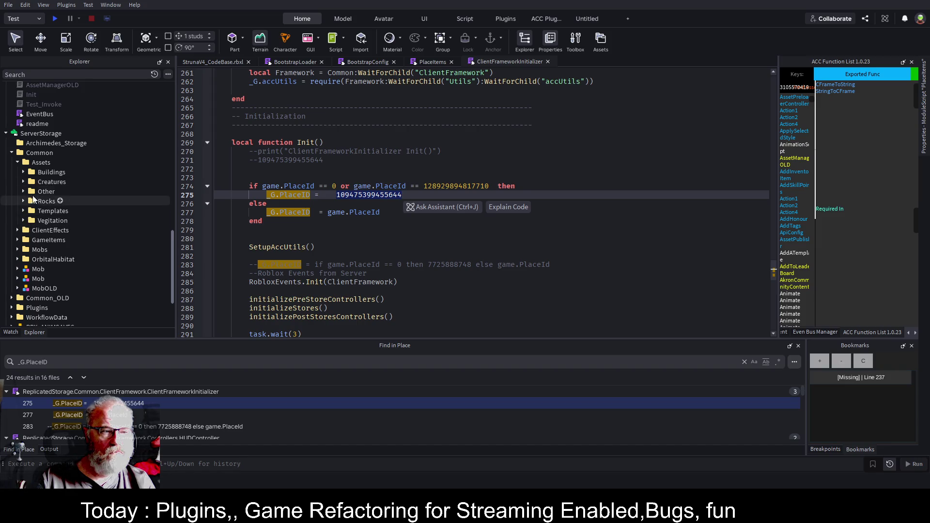
scroll(74, 207, "down", 2)
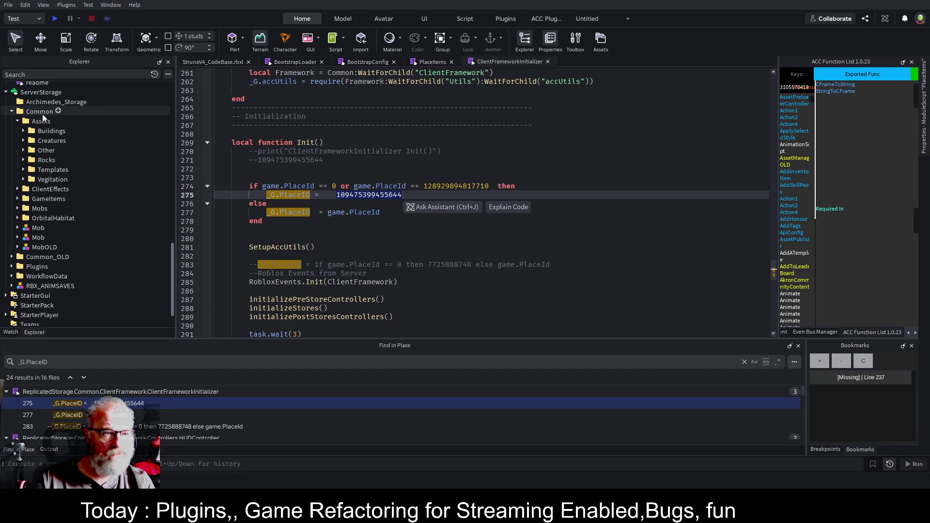
- Rename the ServerStorage Common folder to CommonPrev
double_click(41, 121)
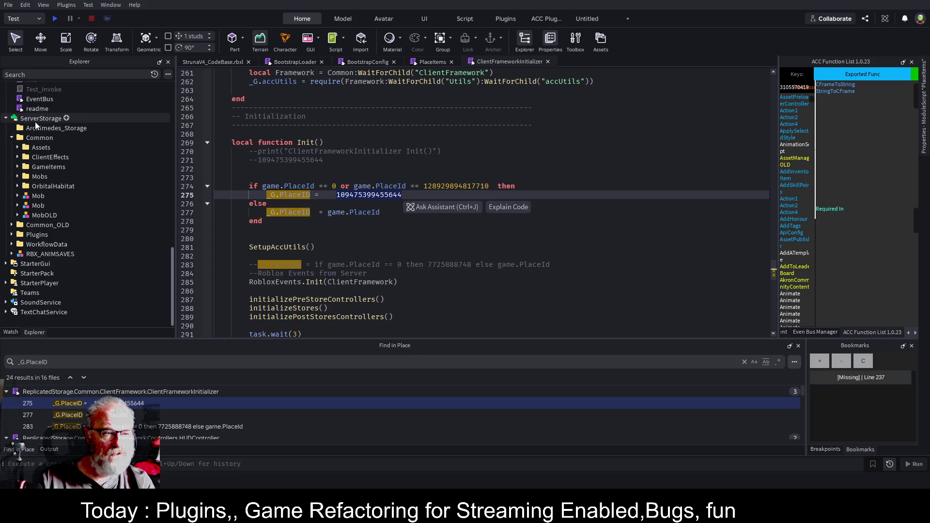
left_click(40, 138)
key("F2")
key("End")
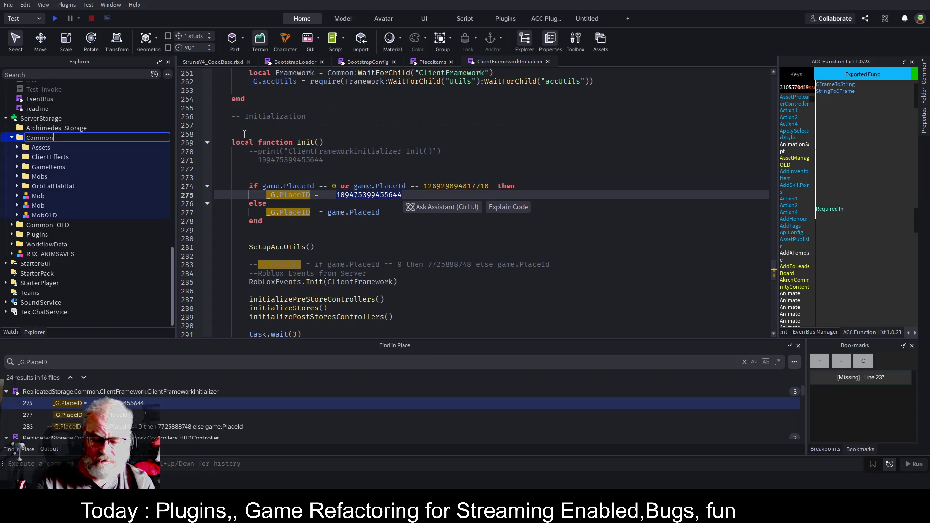
type("Prev")
key("Return")
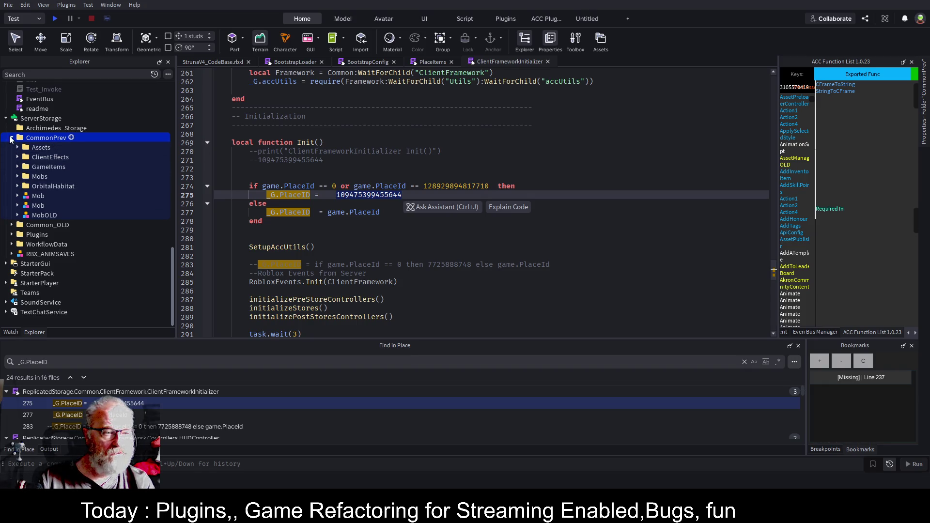
- Paste a new Common folder into ServerStorage and expand its Assets > Terrains folder
left_click(11, 139)
left_click(68, 196)
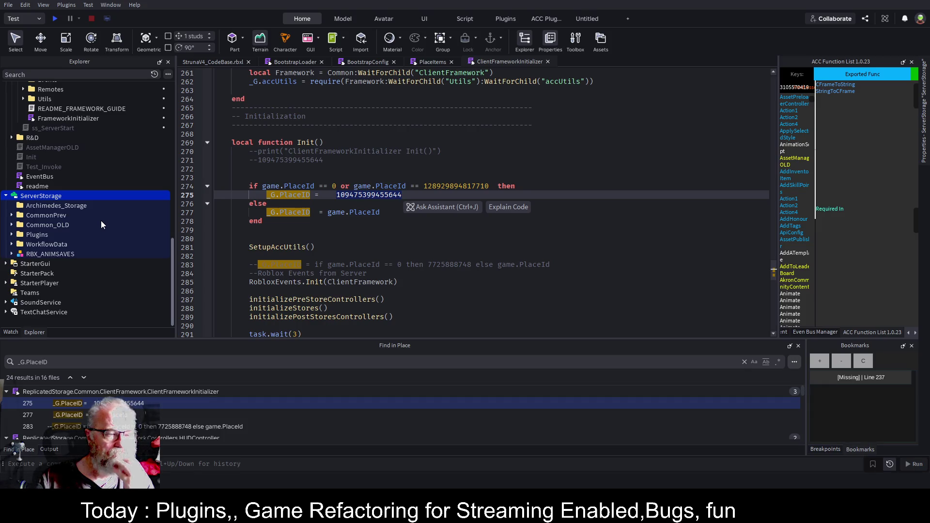
key("ctrl+v")
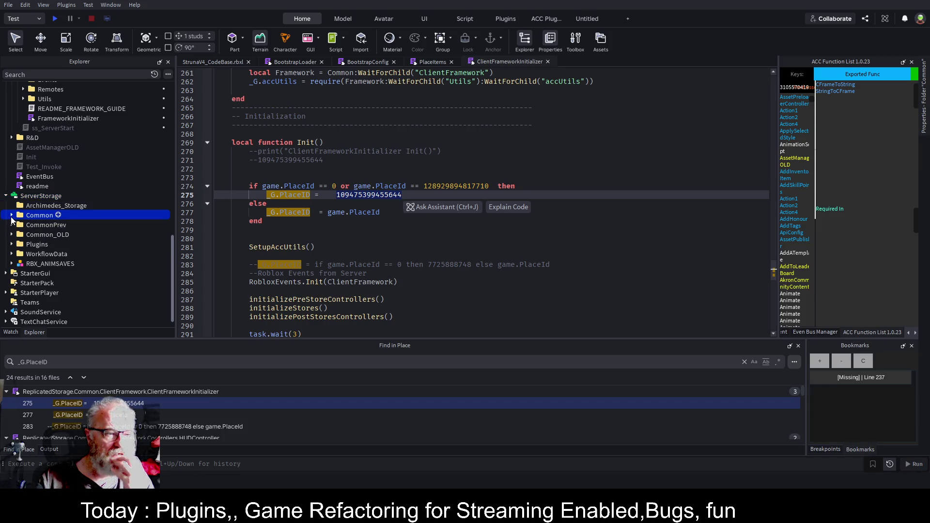
left_click(11, 215)
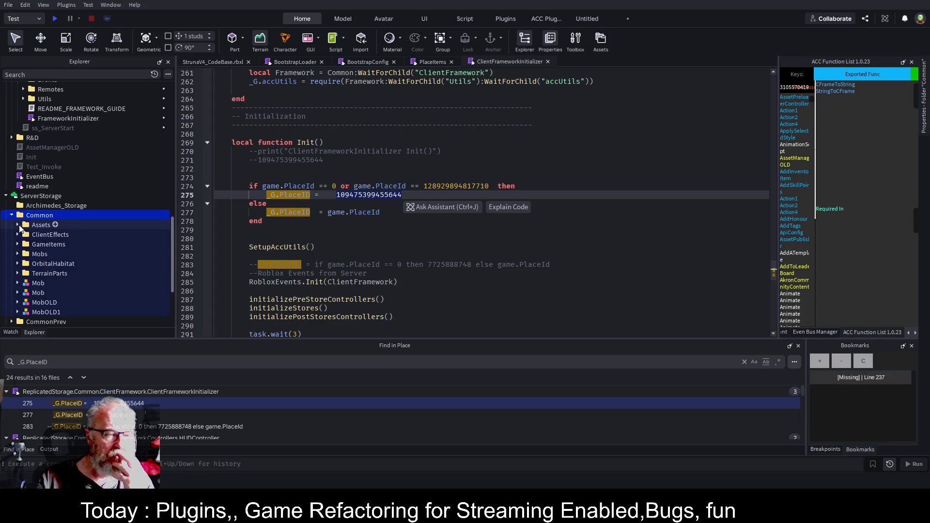
left_click(18, 225)
left_click(24, 292)
scroll(83, 194, "down", 2)
scroll(83, 193, "down", 3)
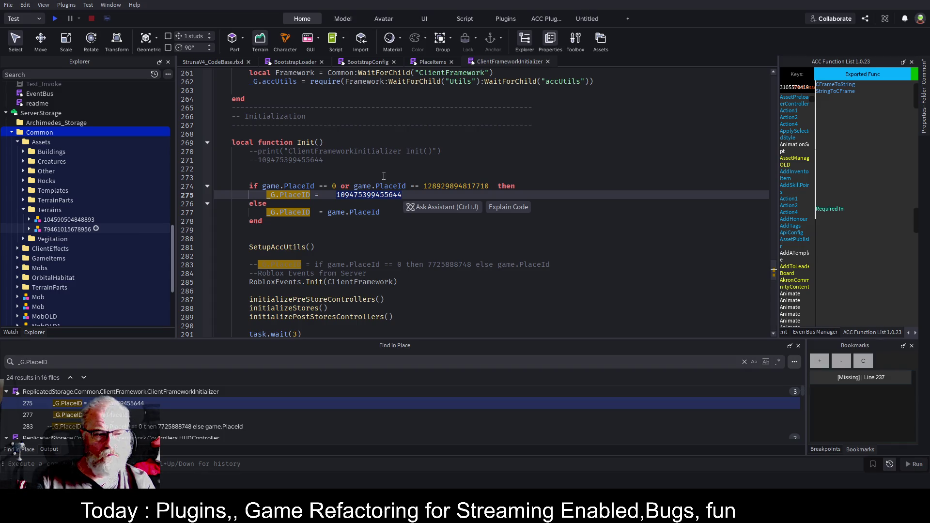
left_click(498, 154)
key("ctrl+s")
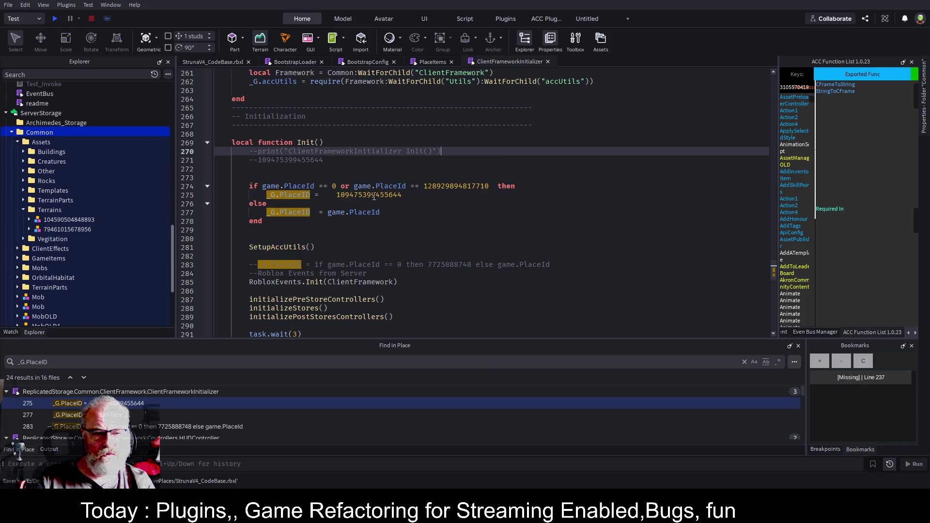
double_click(374, 195)
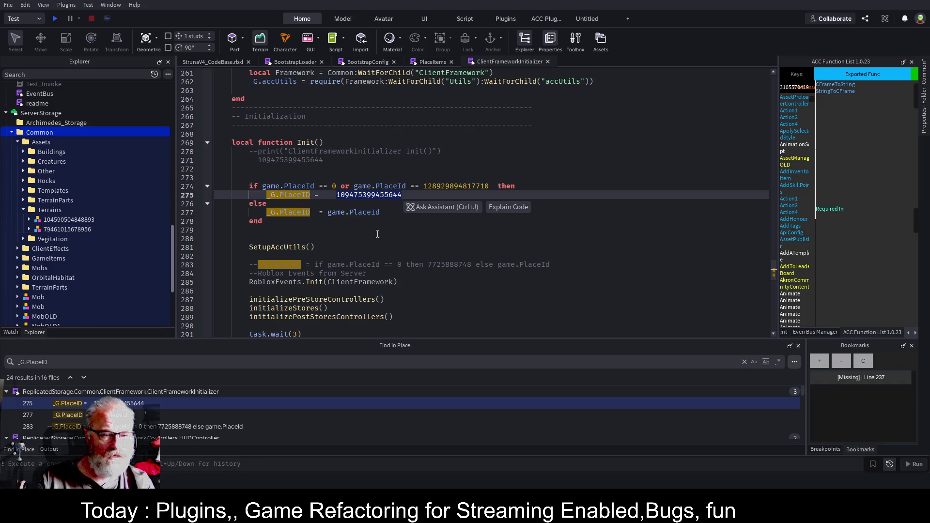
left_click(78, 219)
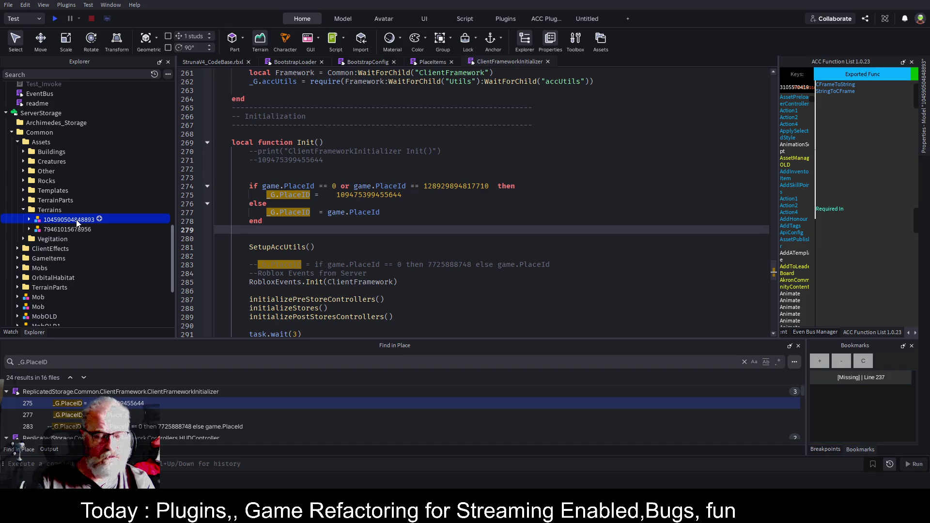
key("ctrl+d")
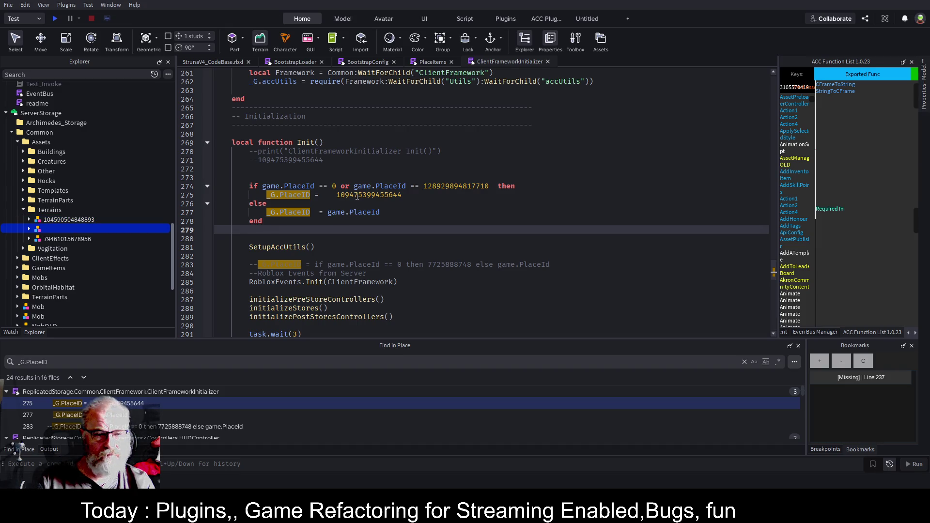
double_click(357, 195)
key("ctrl+c")
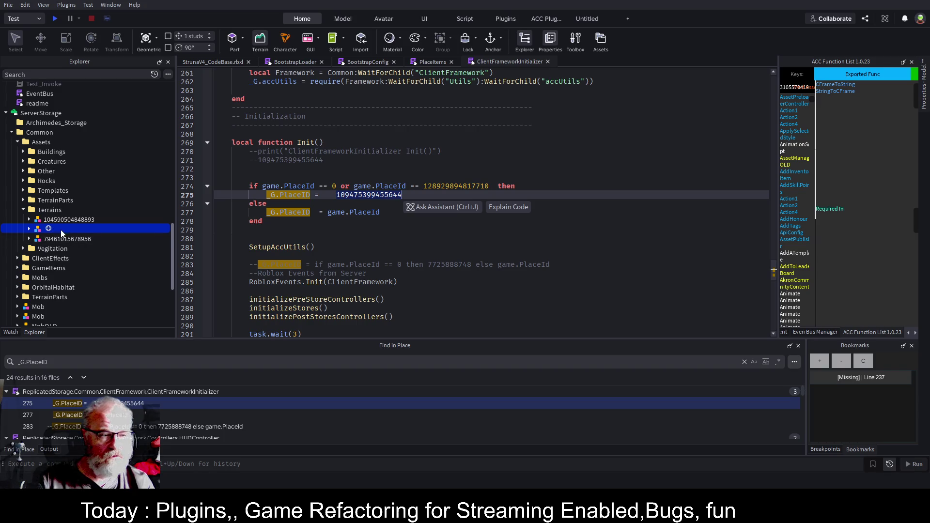
double_click(60, 229)
key("ctrl+v")
key("Return")
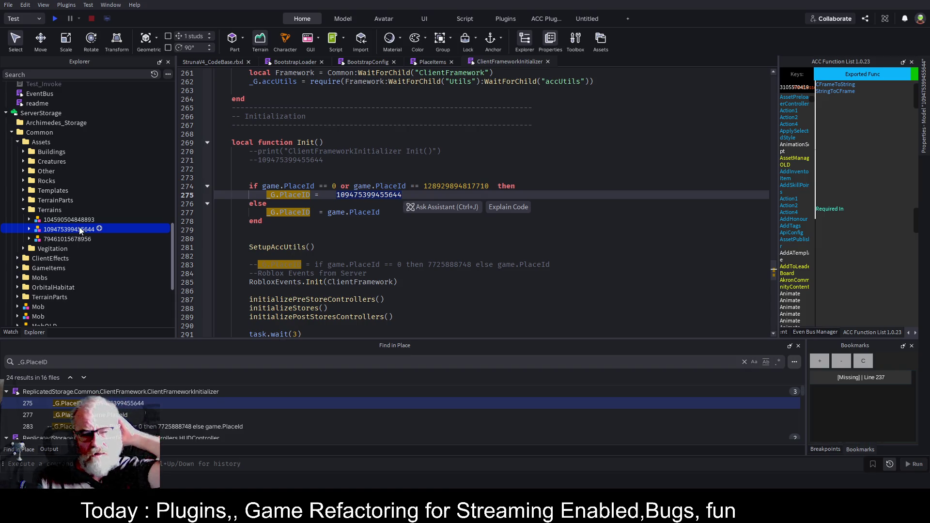
left_click(327, 231)
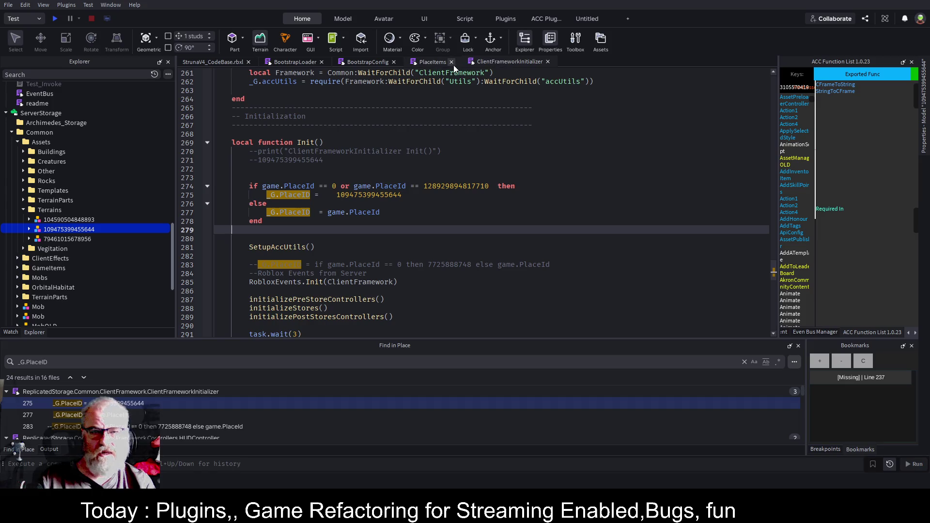
left_click(420, 63)
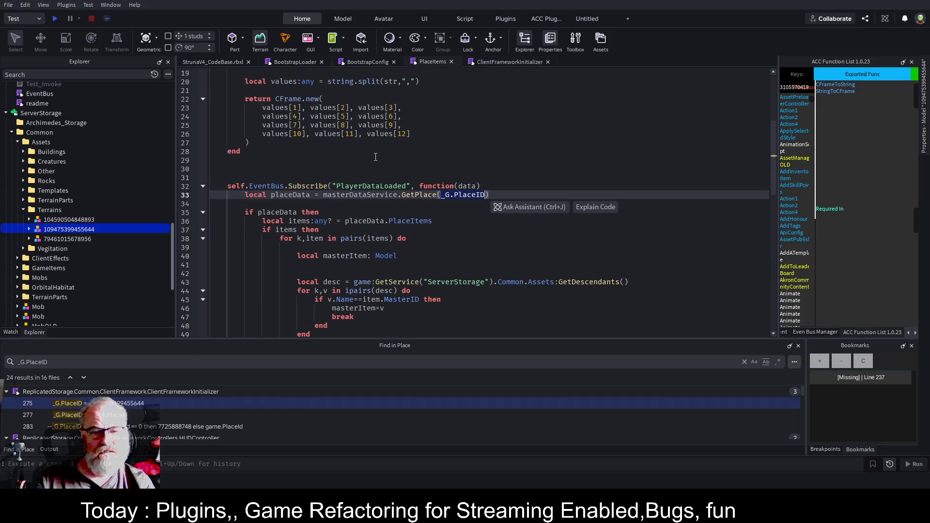
scroll(387, 168, "up", 2)
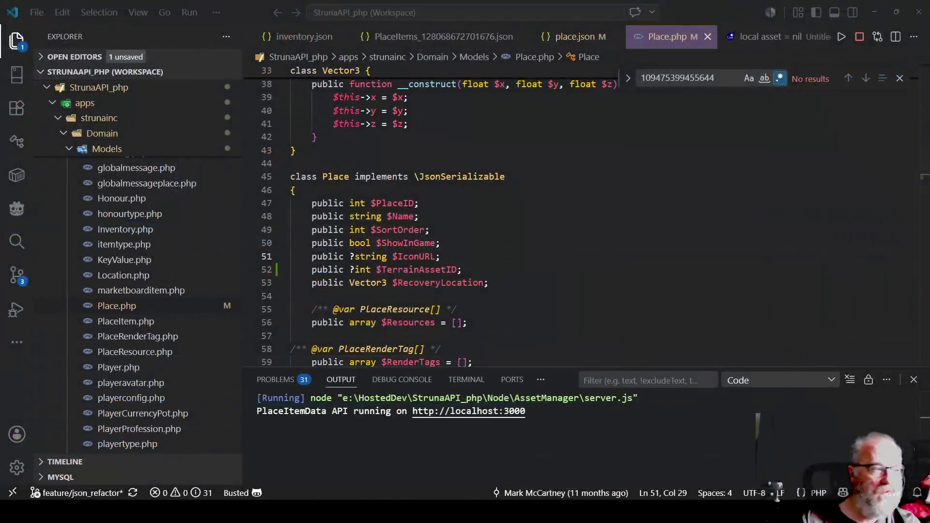
left_click(569, 37)
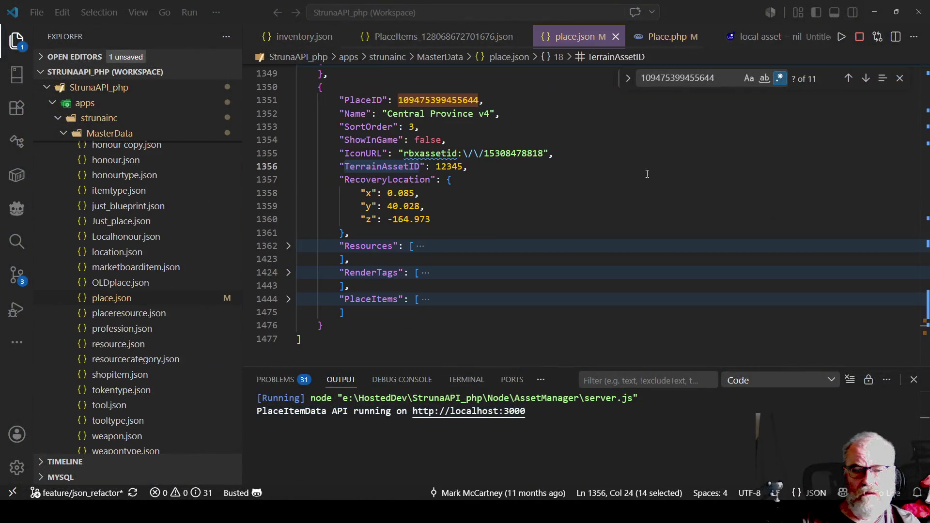
double_click(383, 166)
double_click(442, 167)
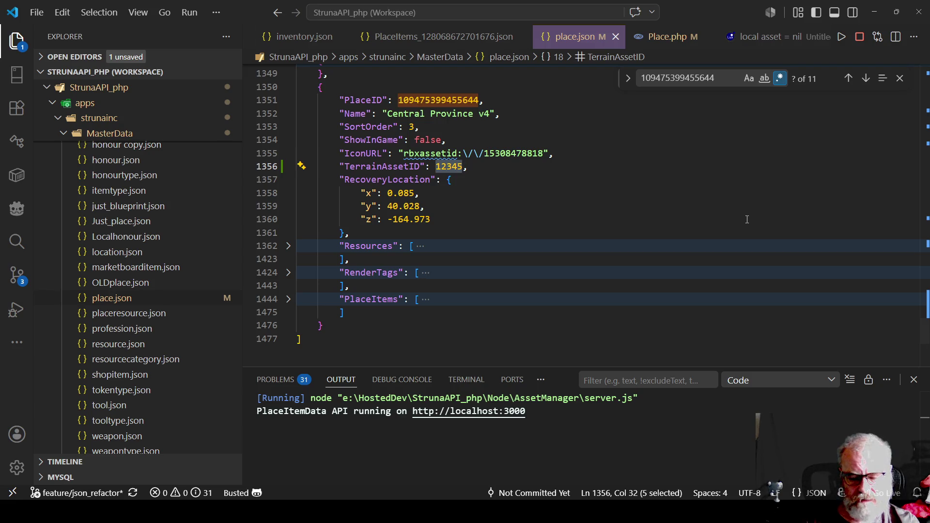
key("ctrl+v")
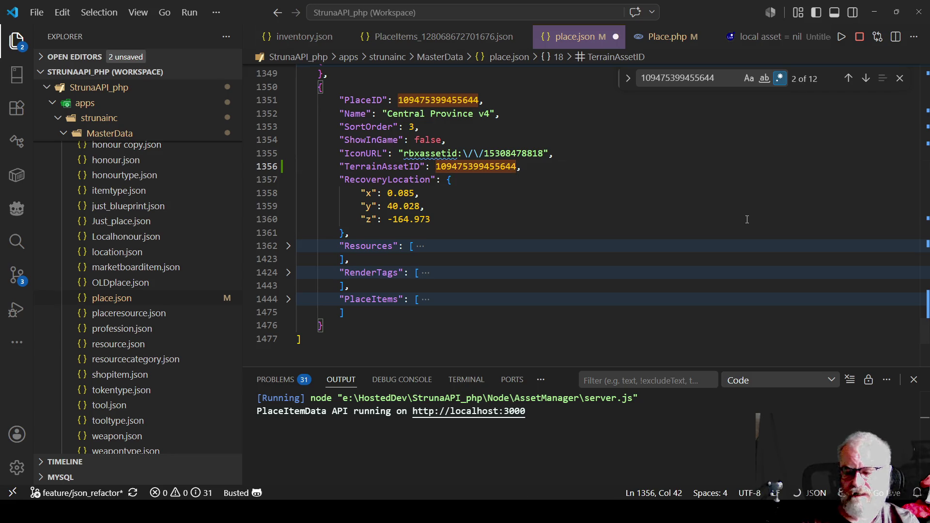
key("ctrl+s")
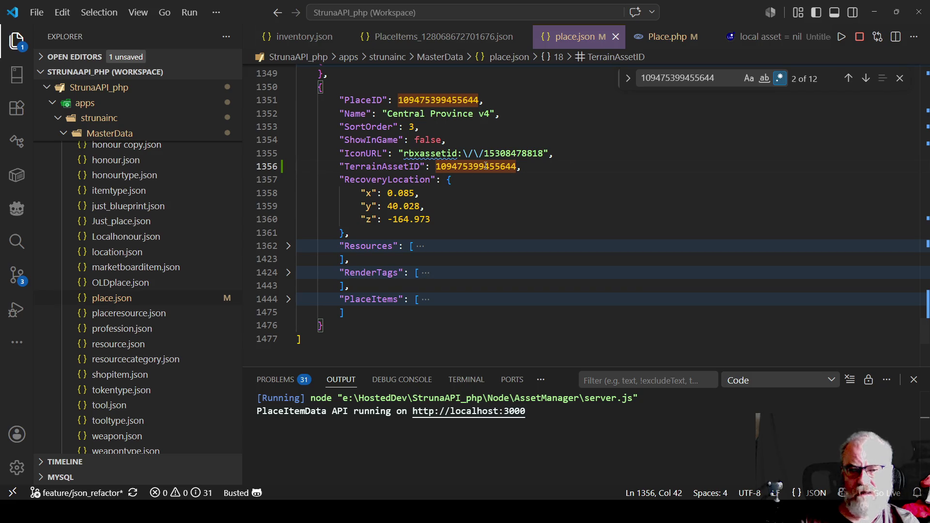
double_click(453, 99)
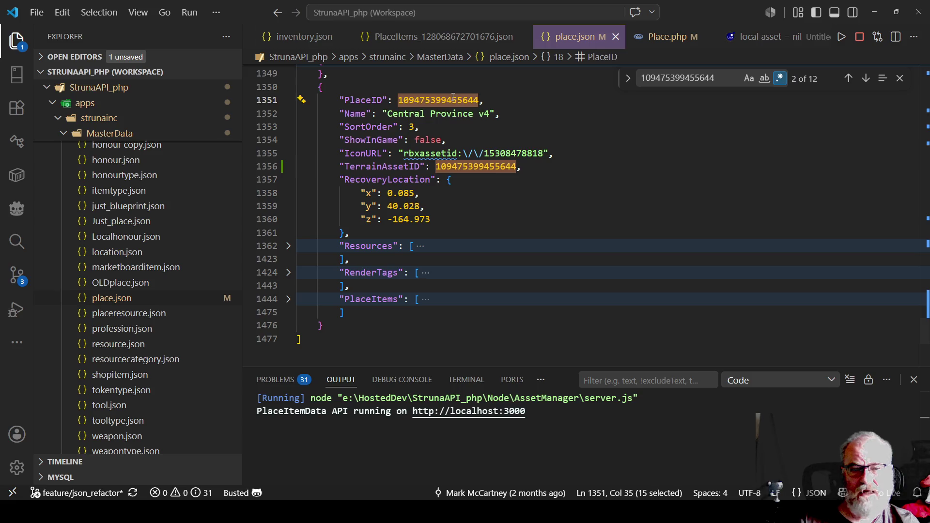
left_click(555, 169)
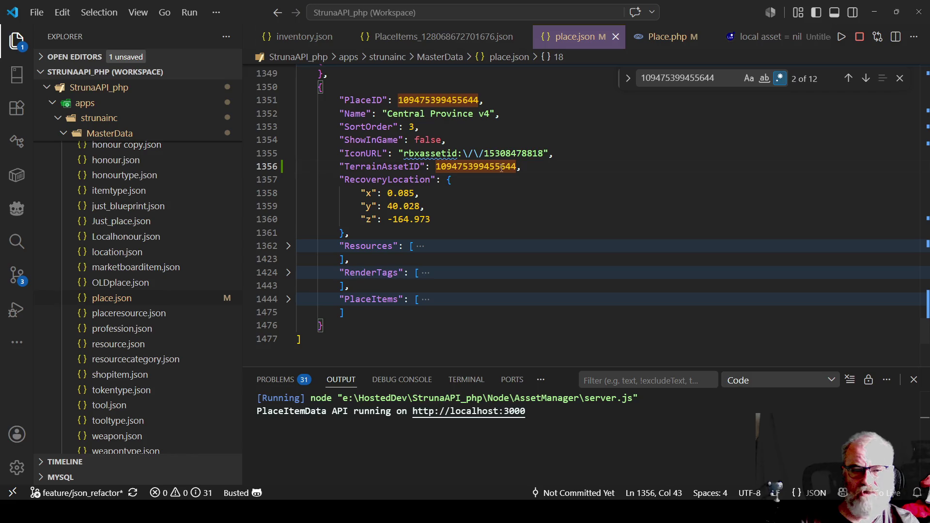
key("alt")
key("alt+Tab")
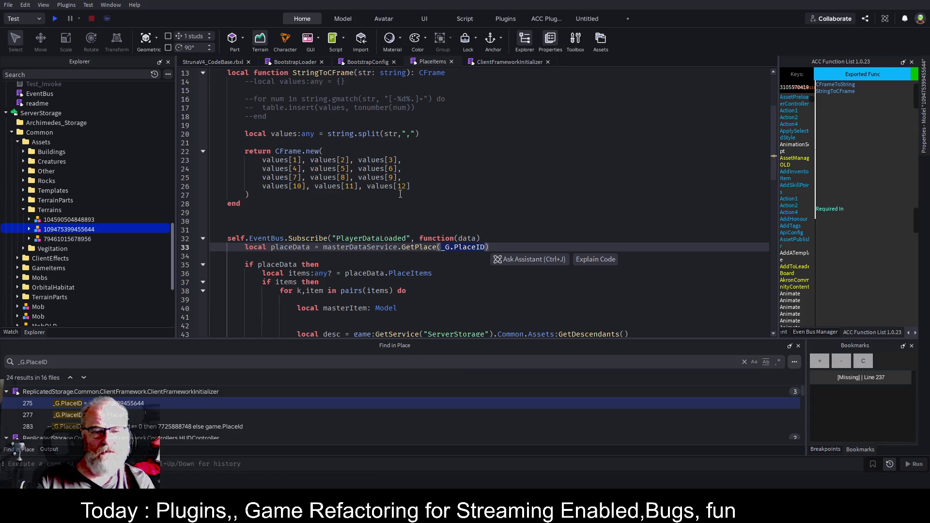
- Review the item loop and fold the 'if items then' block at line 37 of PlaceItems
scroll(400, 193, "down", 3)
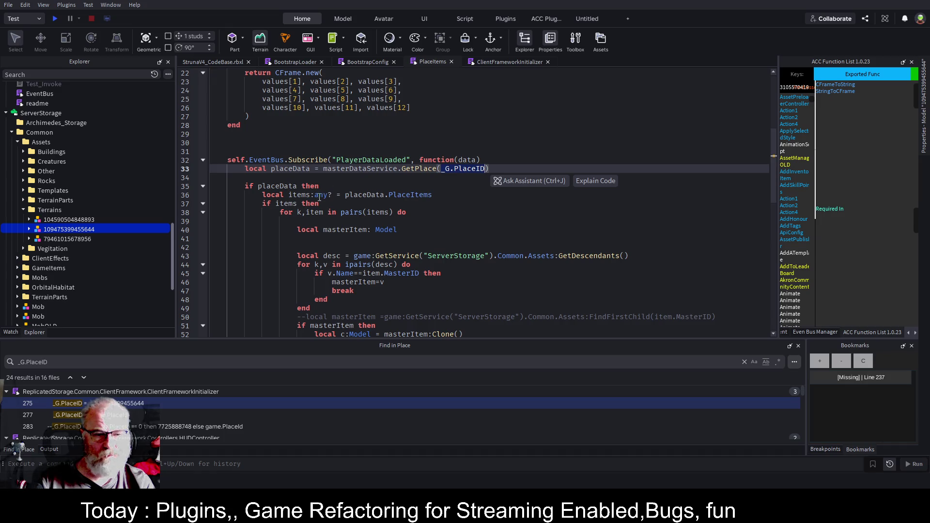
left_click(203, 204)
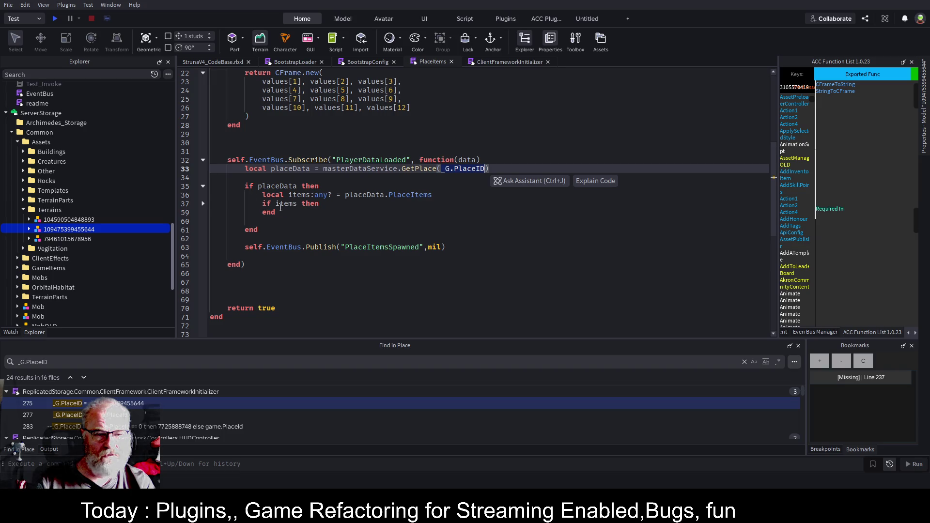
left_click(204, 204)
scroll(467, 245, "down", 2)
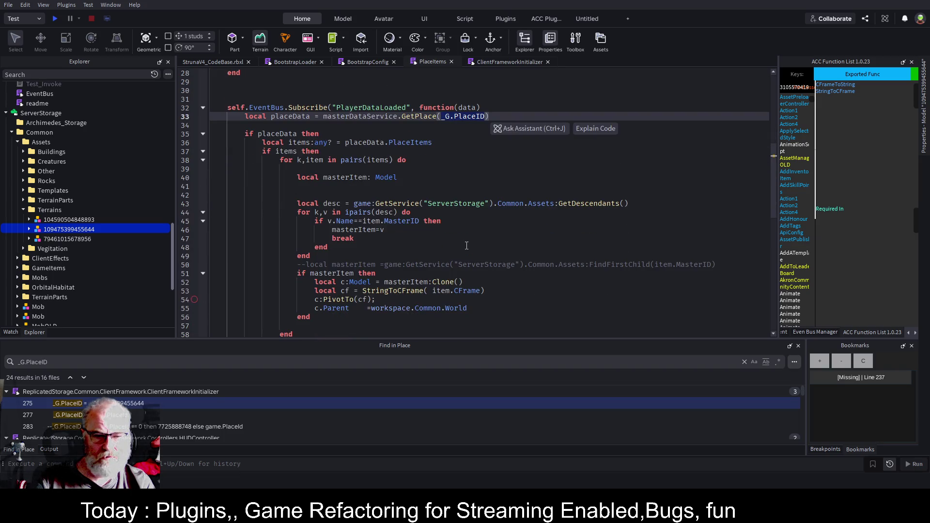
scroll(467, 246, "down", 1)
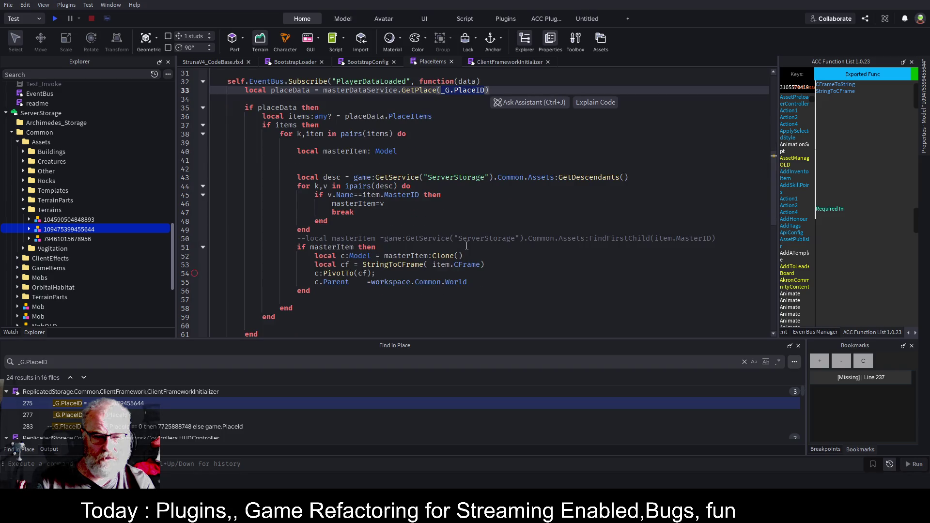
scroll(311, 170, "up", 1)
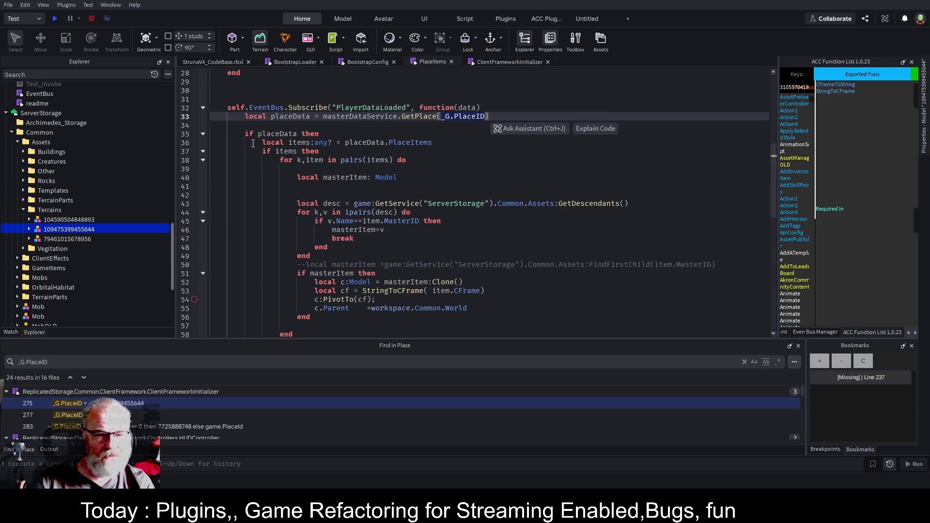
left_click(203, 152)
scroll(369, 198, "up", 3)
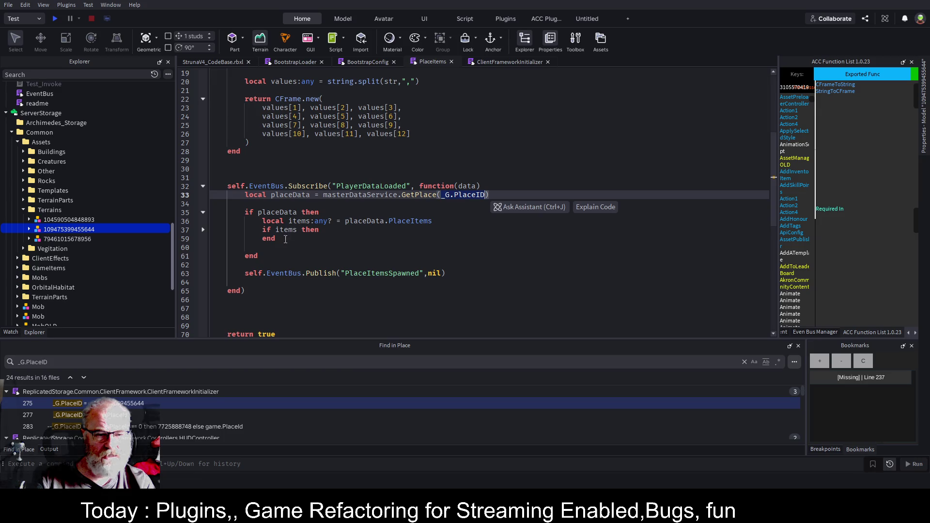
- Add a --terrain comment and a partial 'local terrain = server' line under 'if placeData then'
left_click(332, 212)
key("Return")
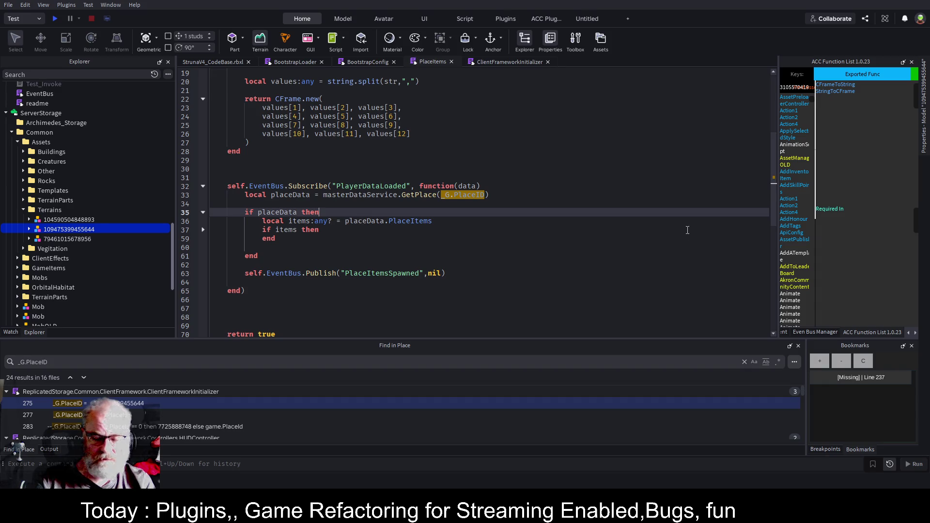
key("Return")
key("Return")
key("Return")
key("Up")
key("Up")
key("Up")
type("-terrain")
key("Return")
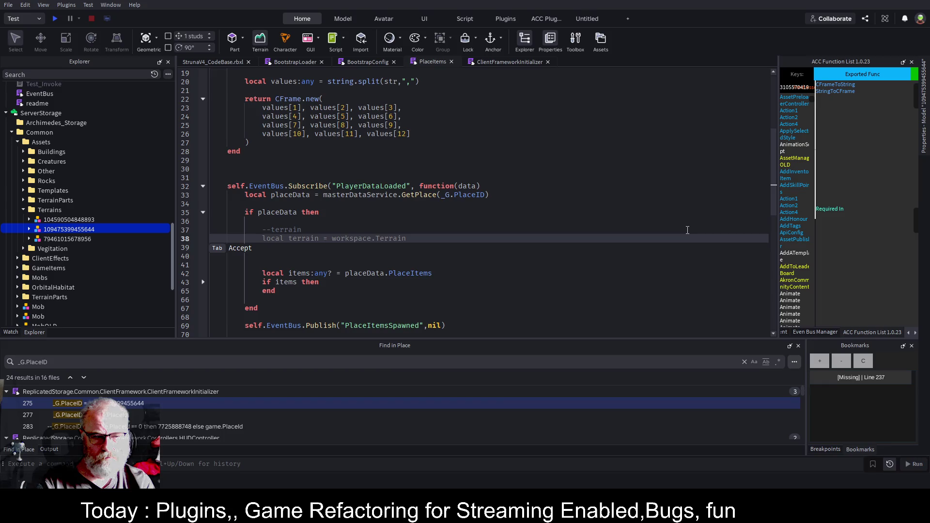
key("Tab")
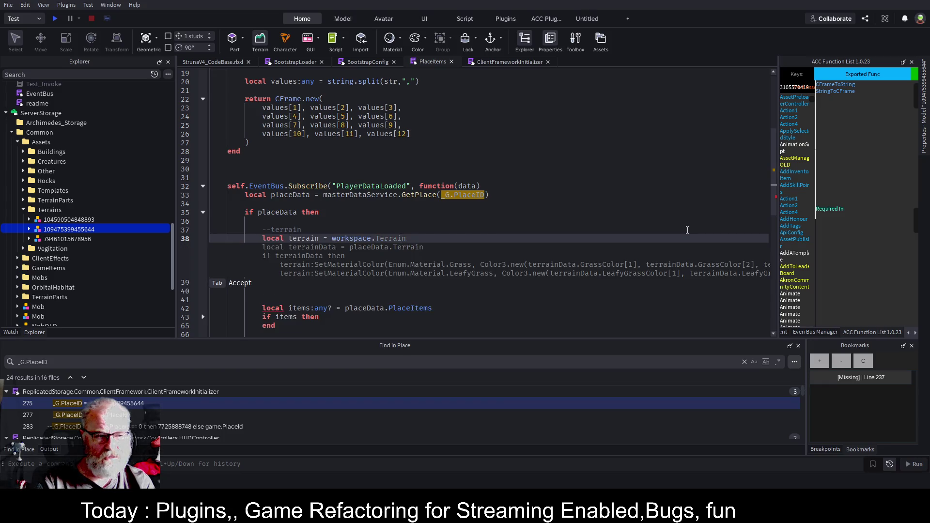
type("ser")
key("BackSpace")
key("BackSpace")
type("Se")
key("BackSpace")
key("BackSpace")
key("BackSpace")
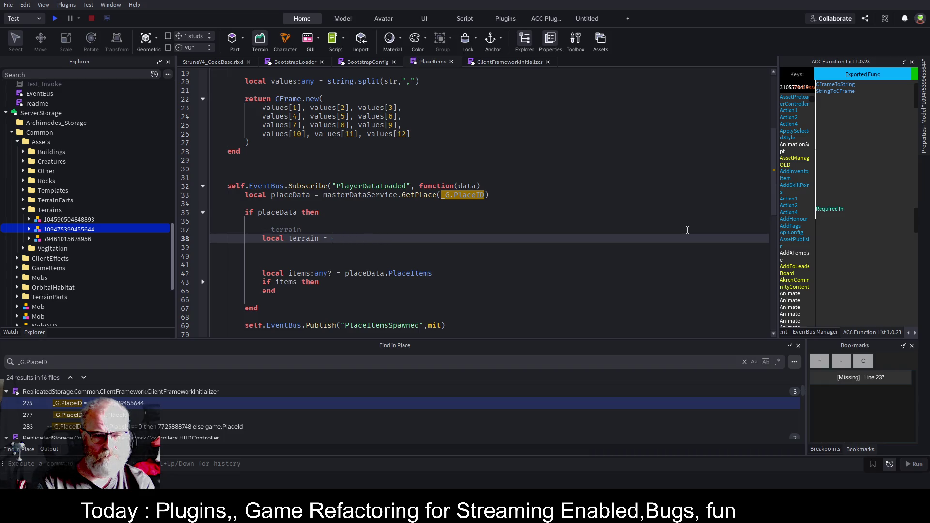
type("server")
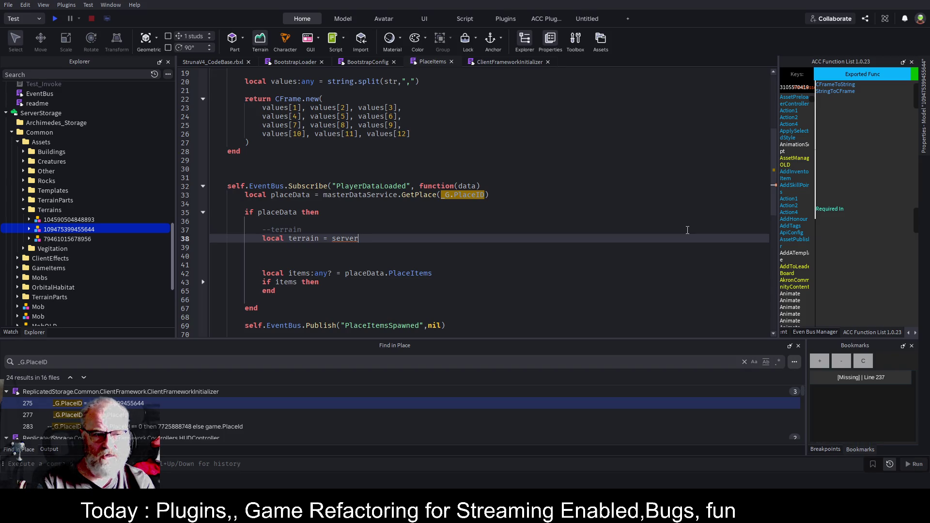
key("ctrl+Home")
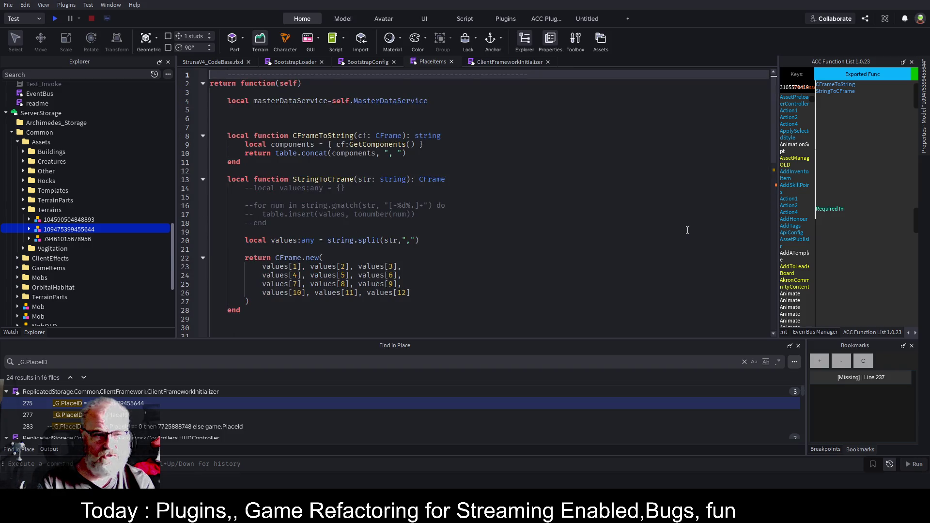
- Add an indented line: local serverStorage=game:GetService("ServerStorage")
key("Down")
key("Down")
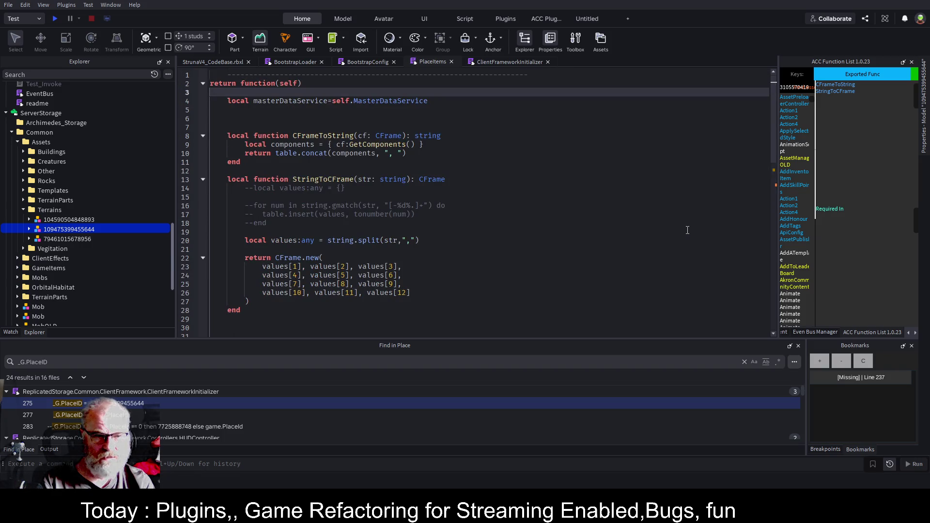
type("local serverStorage")
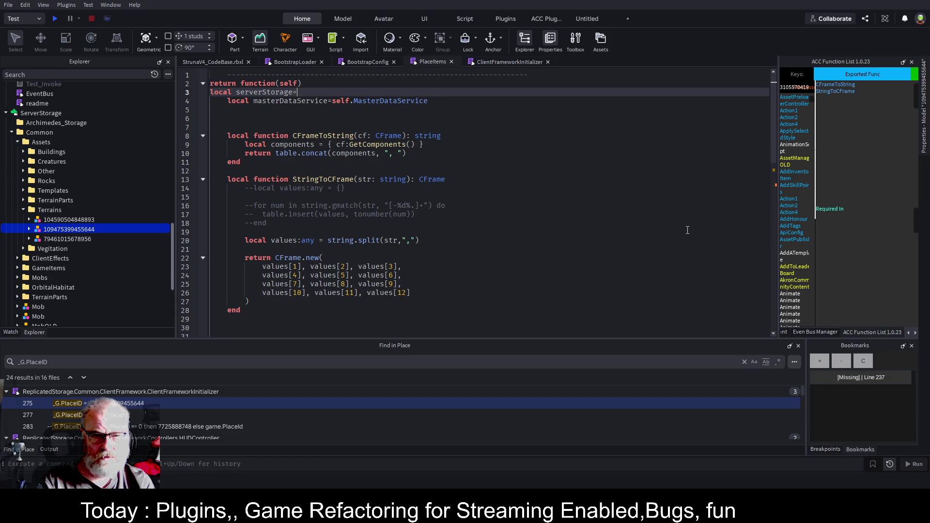
type("=game")
type(":GetService(\"SEr\")")
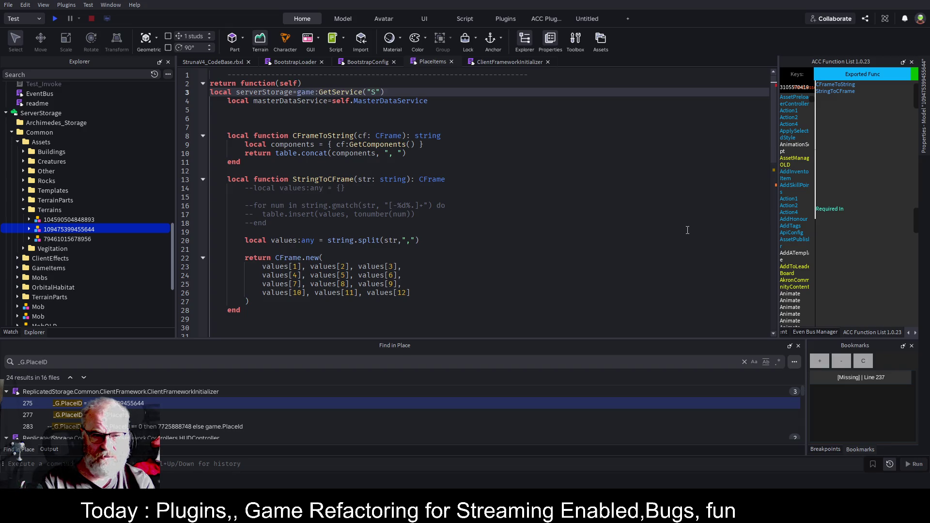
key("Tab")
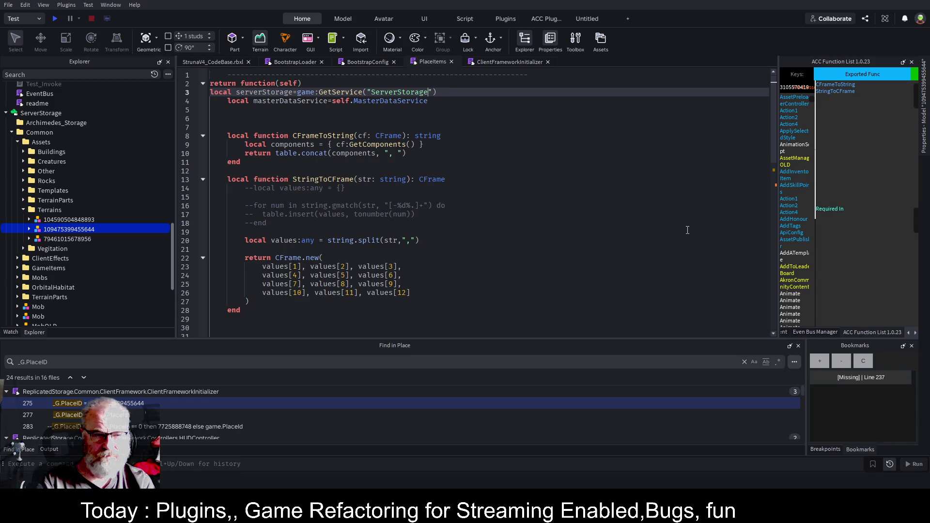
key("Home")
key("Tab")
key("End")
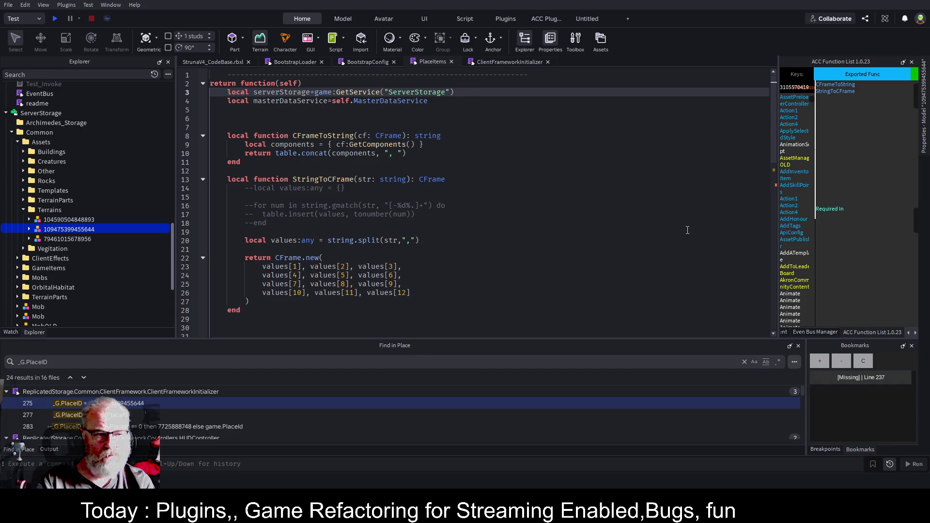
- Add local common=serverStorage:WaitForChild("Common") below it and save the place
key("Return")
type("local common=")
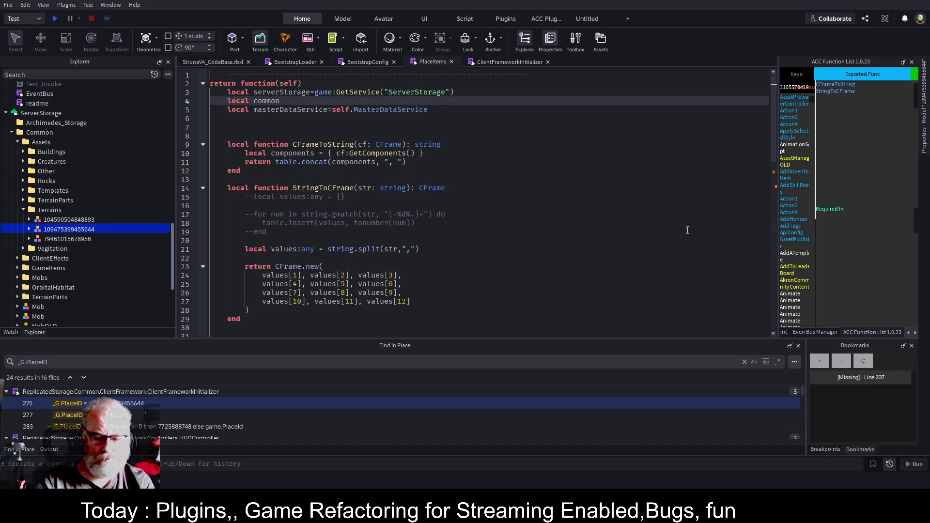
type("se")
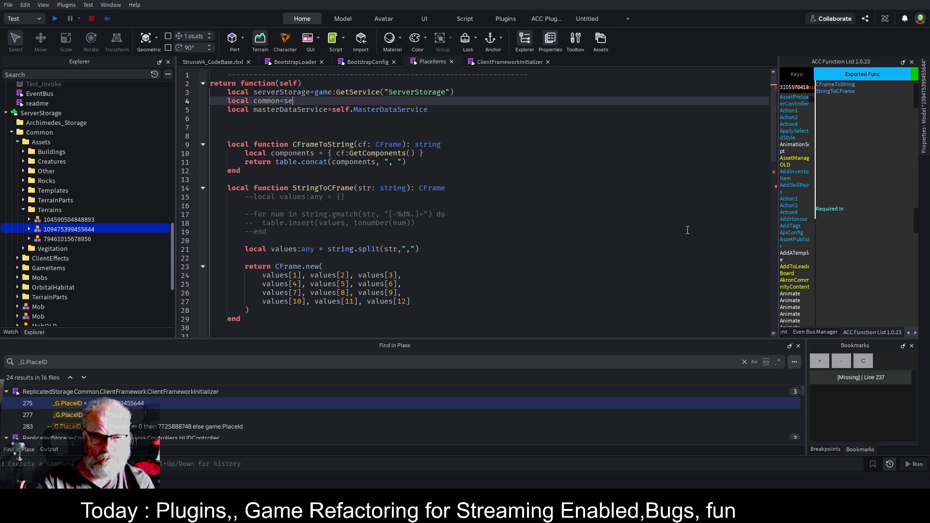
key("Tab")
type(":W")
key("Tab")
type("(\"Common")
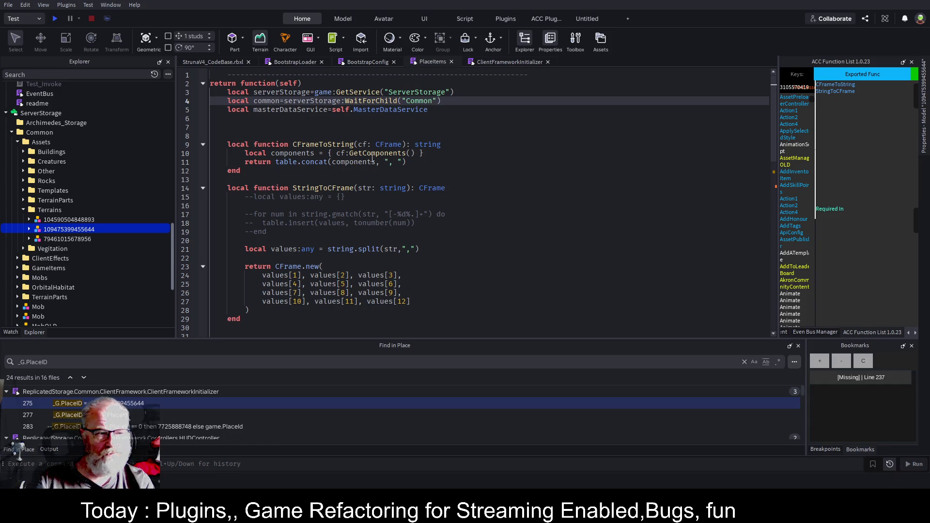
key("ctrl+s")
scroll(372, 158, "down", 7)
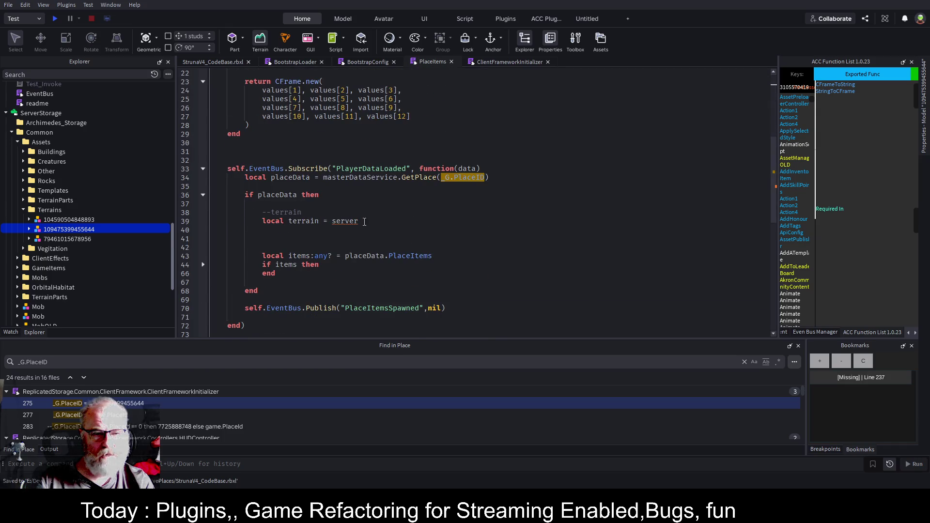
- Define terrains as common:WaitForChild("Assets"):WaitForChild("Terrains") and save
double_click(351, 221)
type("co")
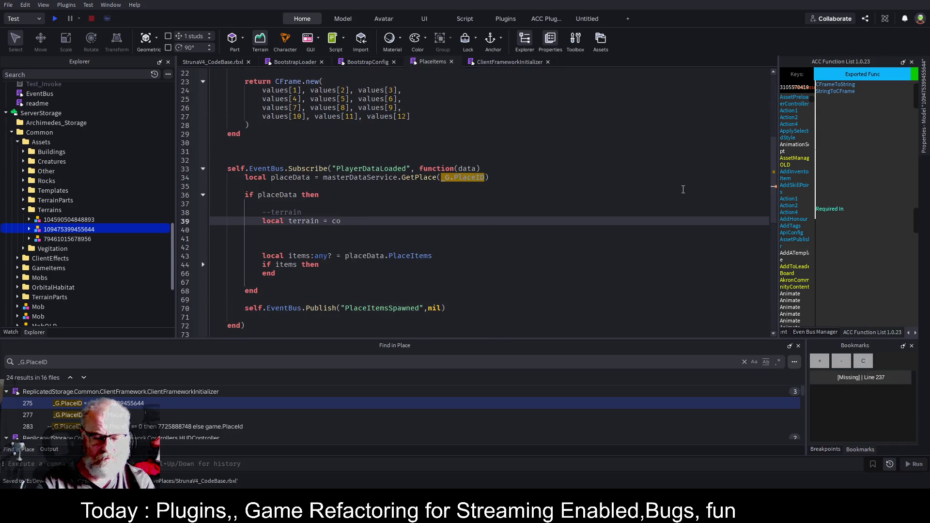
type("mmon:W")
key("Tab")
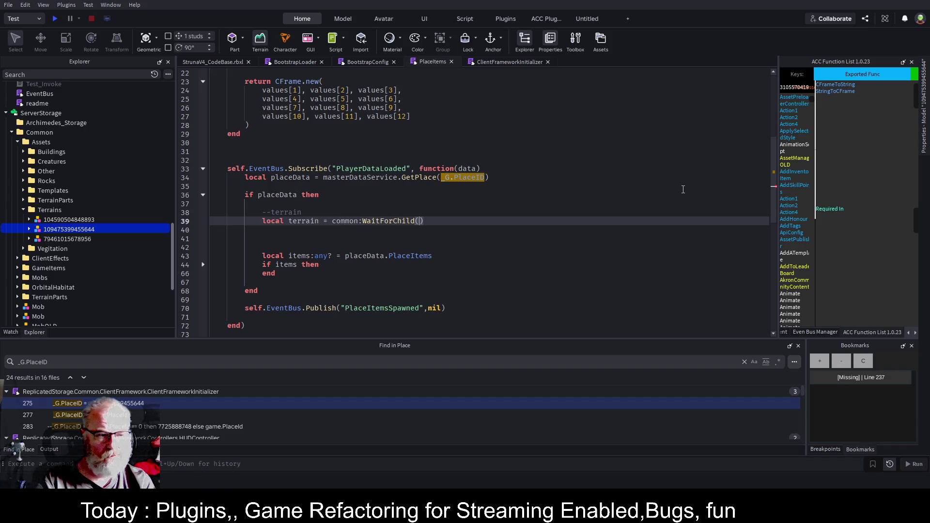
type("\"Assets\")")
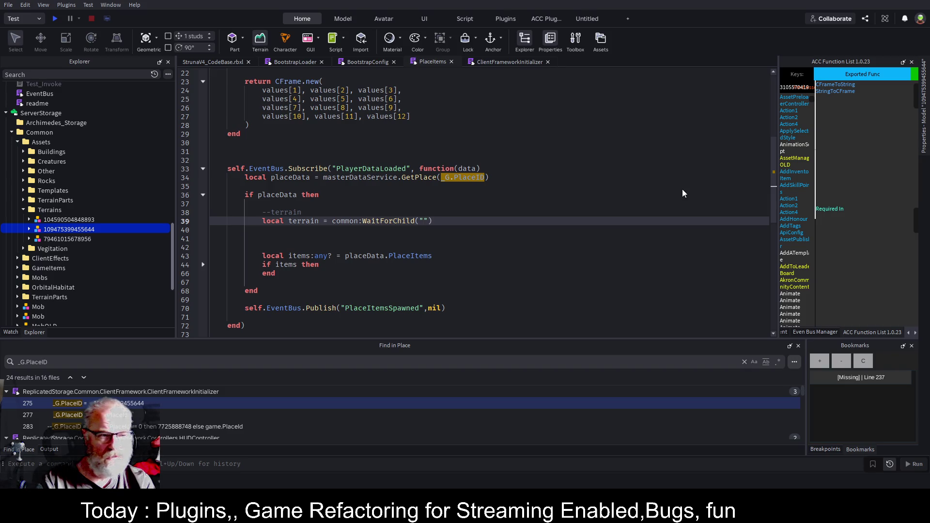
type(":W")
key("Tab")
type("\"Terrains")
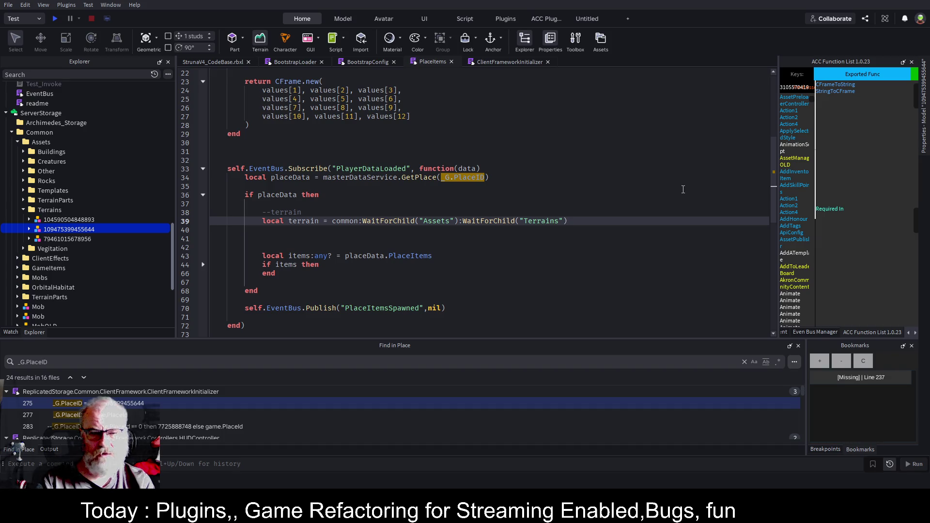
key("ctrl+s")
key("ctrl+Left")
key("ctrl+Left")
key("ctrl+Left")
key("Left")
type("s")
- Add local terrain=terrains:WaitForChild(placeData.TerrainAssetID) and save the place
key("Return")
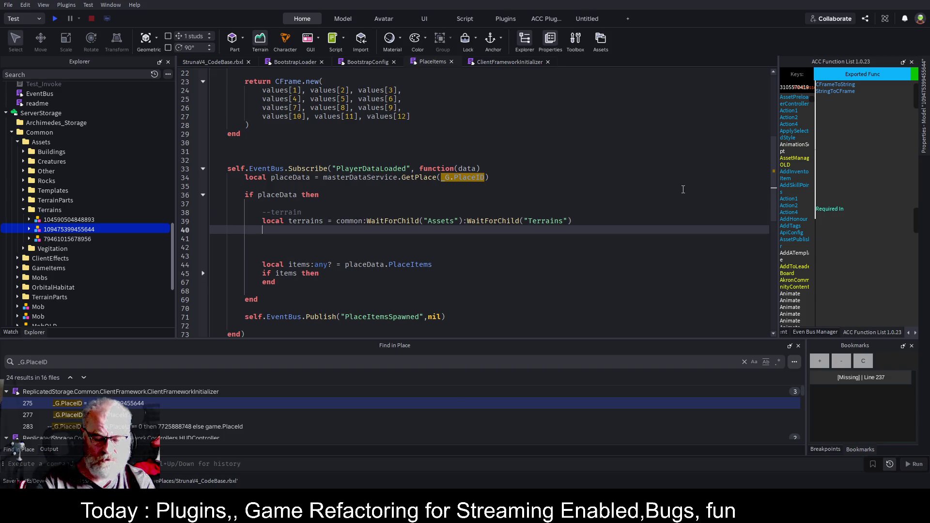
type("local terrain")
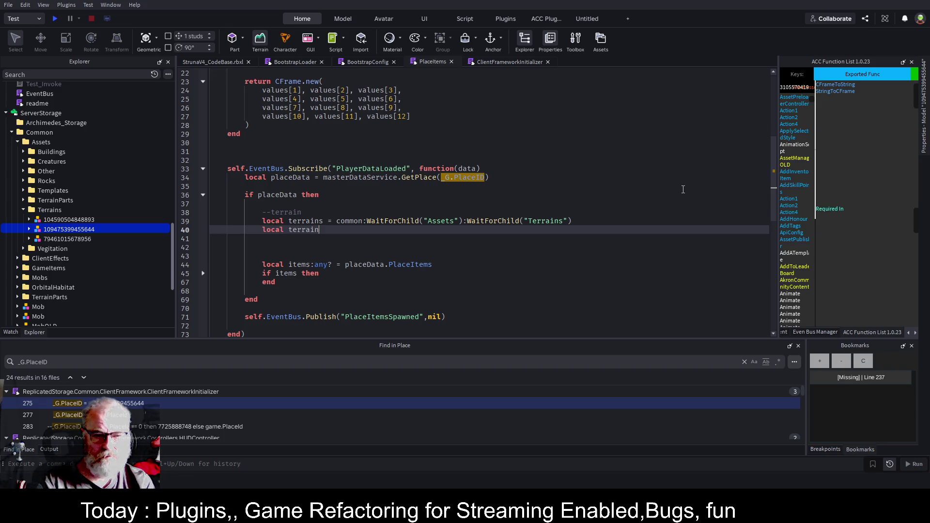
type("=")
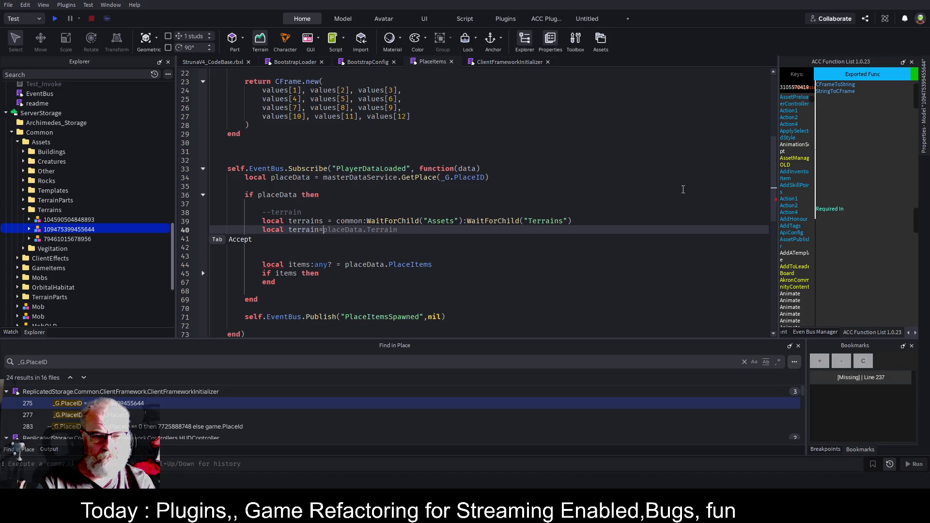
type("te")
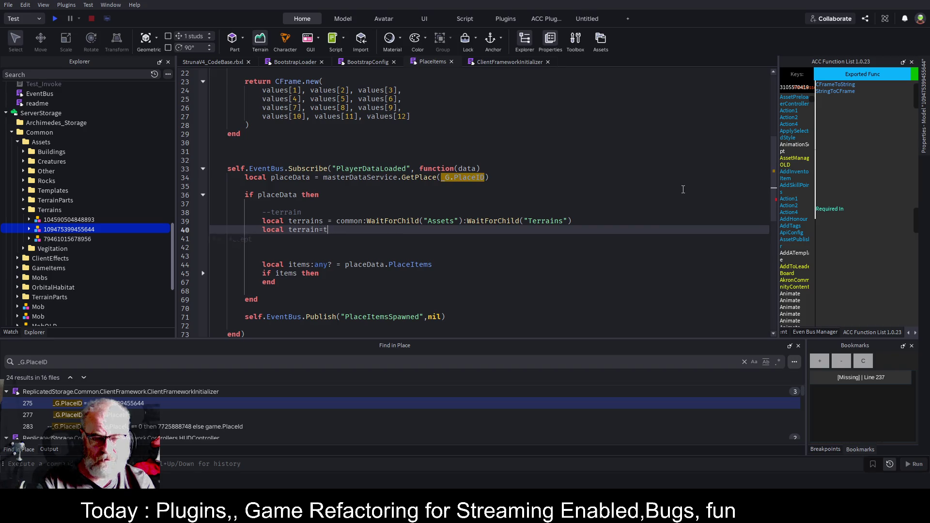
type("rrains:W")
key("Tab")
type("placeData.")
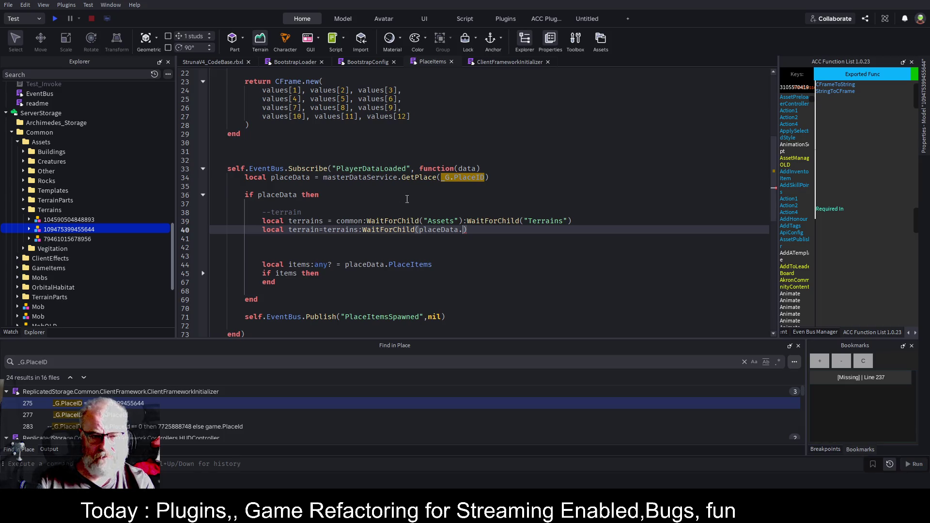
type("TerrainAssetID")
left_click(486, 211)
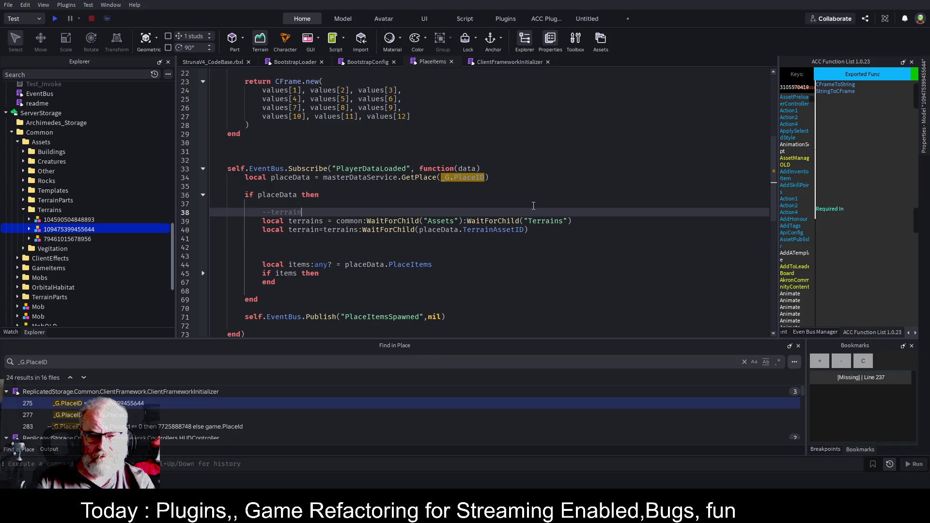
left_click(455, 246)
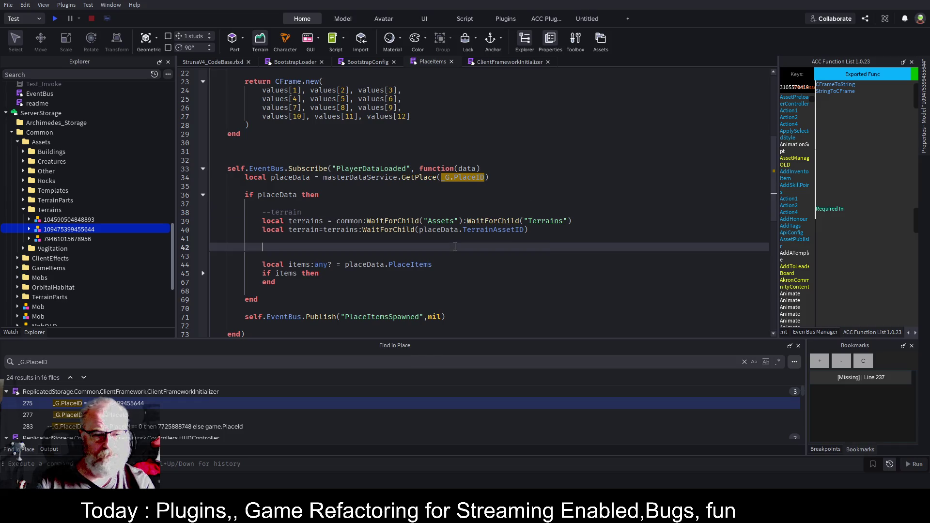
left_click(553, 239)
key("ctrl+s")
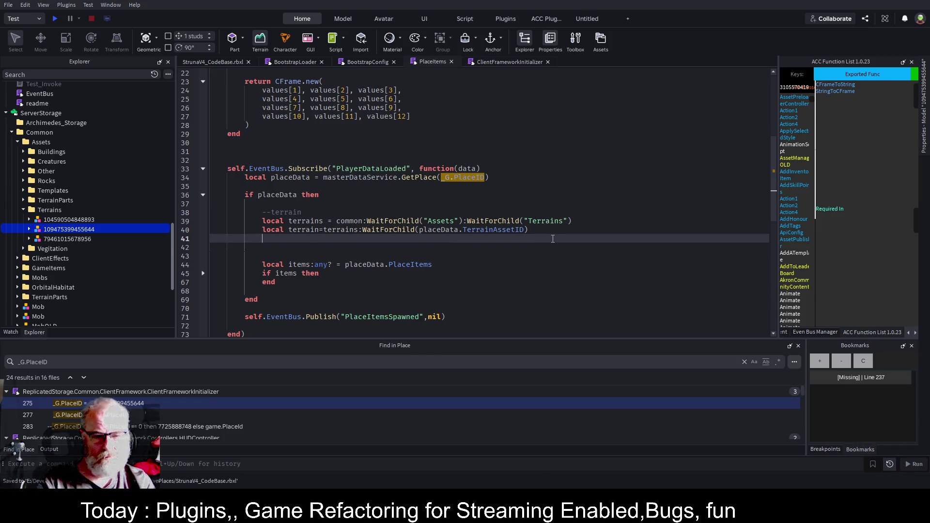
- Add an 'if terrain then' block setting local tclone to terrain:Clone()
key("Up")
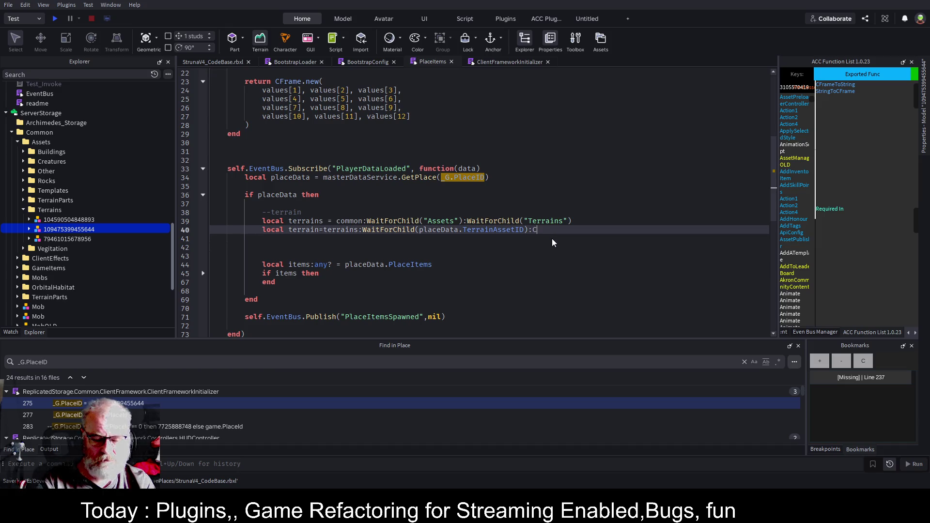
key("BackSpace")
key("BackSpace")
key("BackSpace")
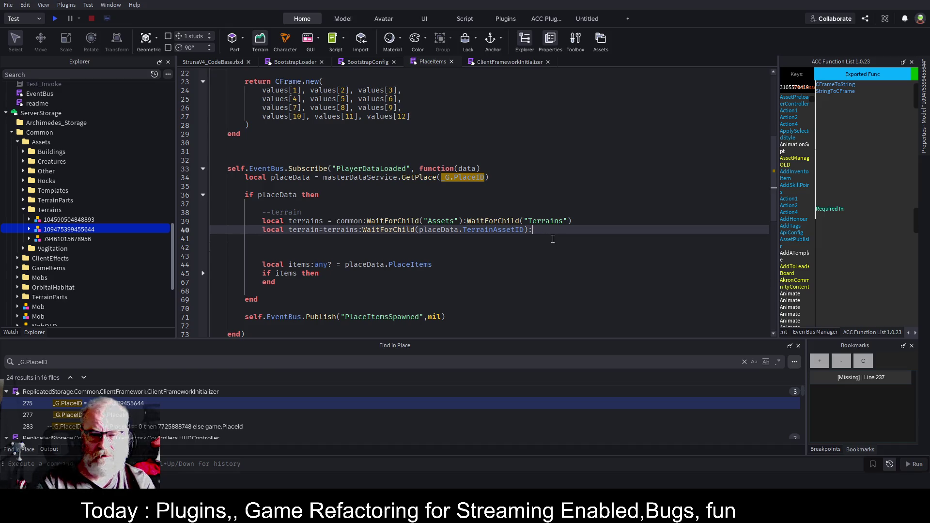
key("Return")
type("if r")
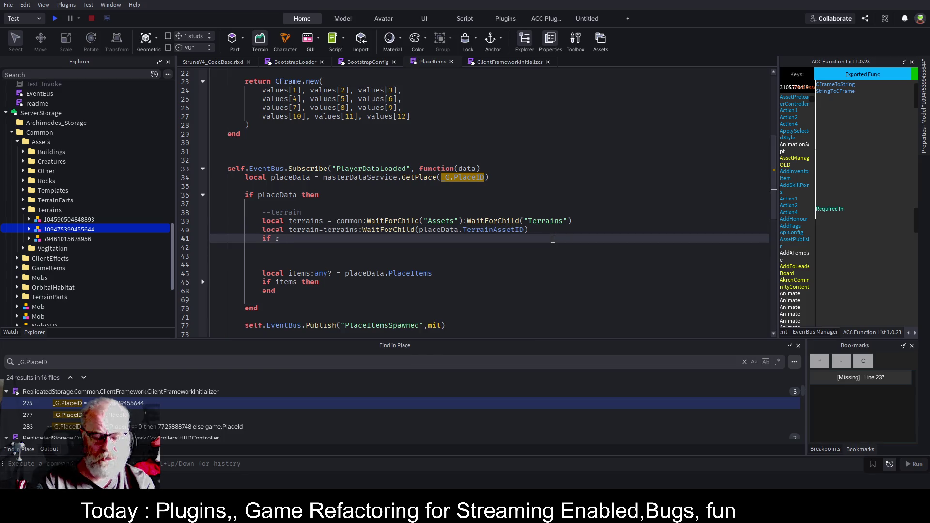
type("tter")
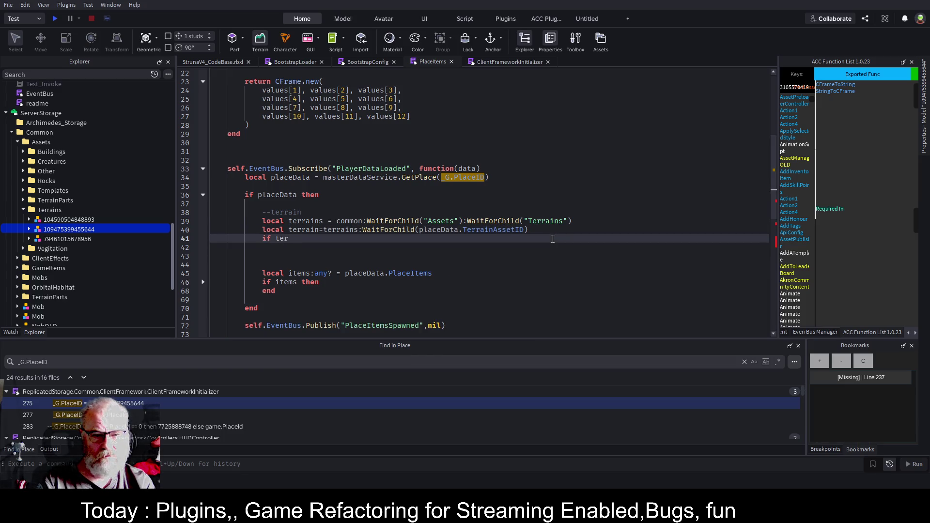
type("rain then")
key("Return")
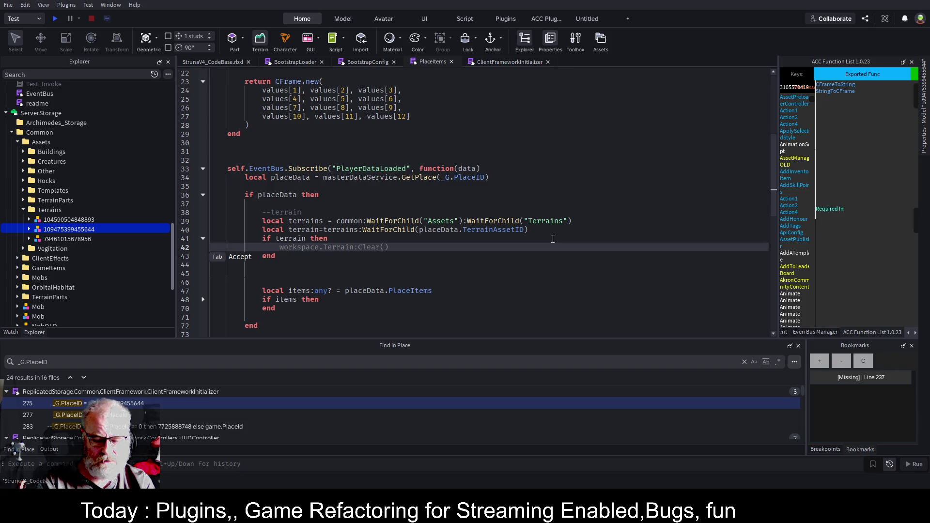
type("local ")
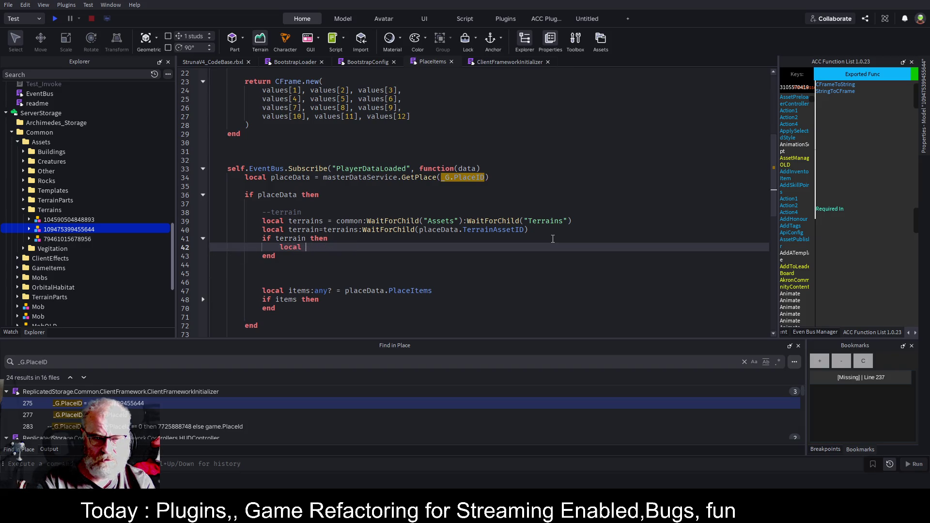
type("tclone=")
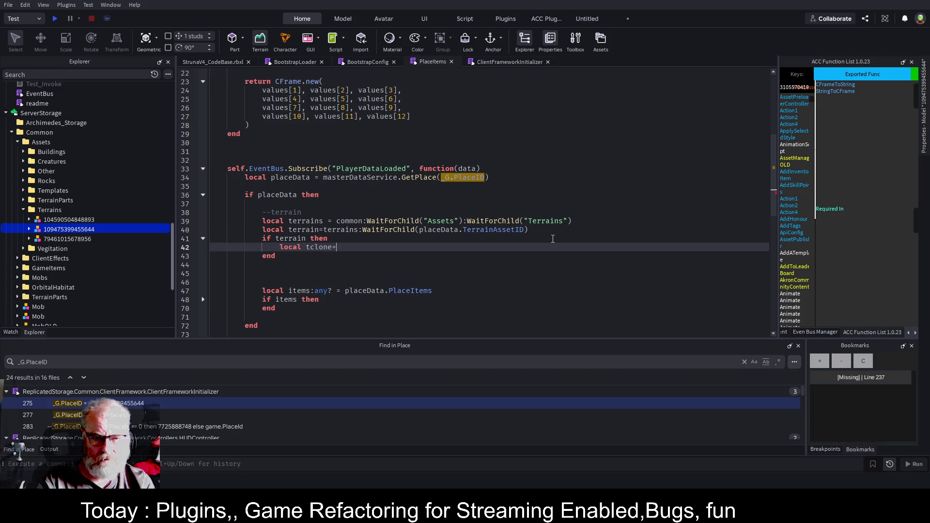
key("Tab")
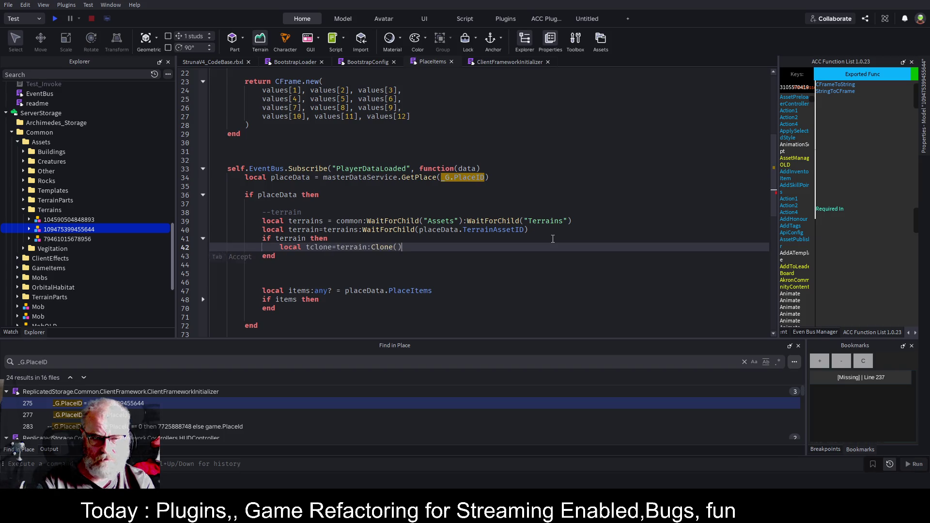
- Add an indented tclone.Parent=workspace line and start a play test
key("Return")
key("Home")
type("tclone.")
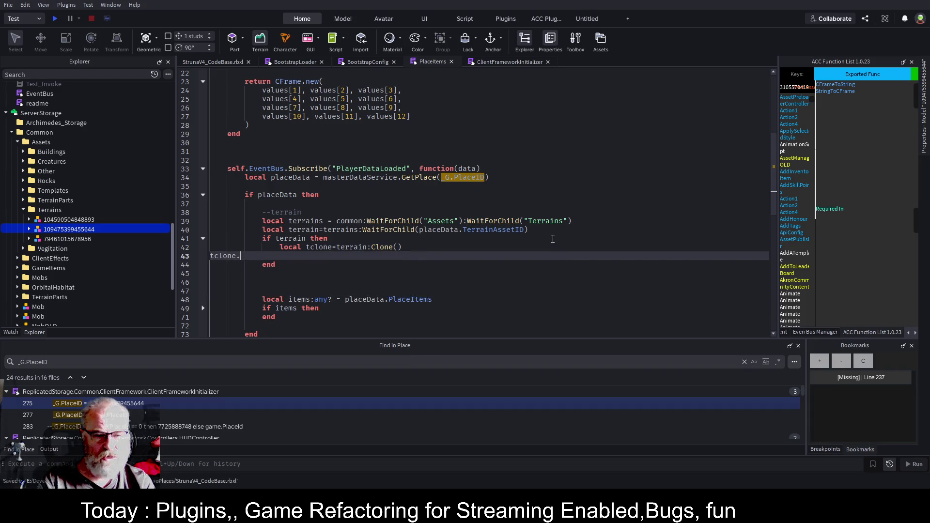
type("Par")
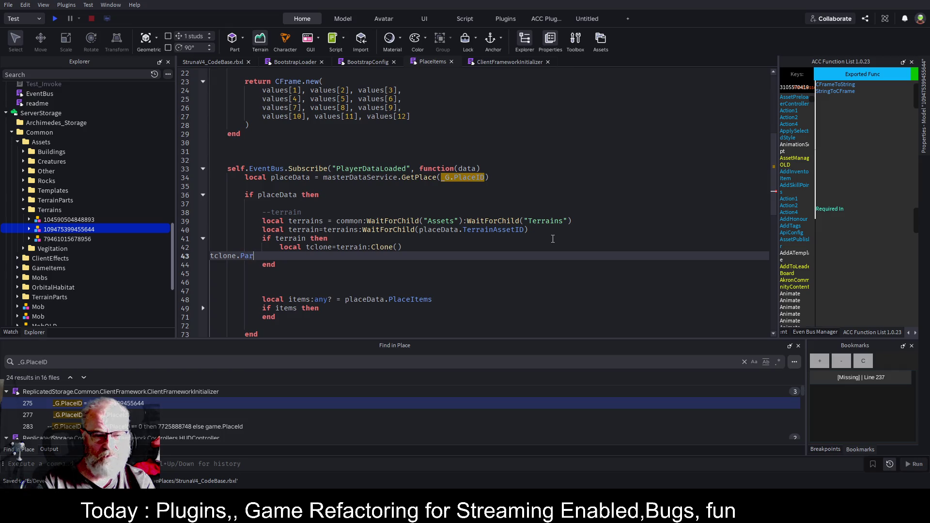
type("ent=workspace")
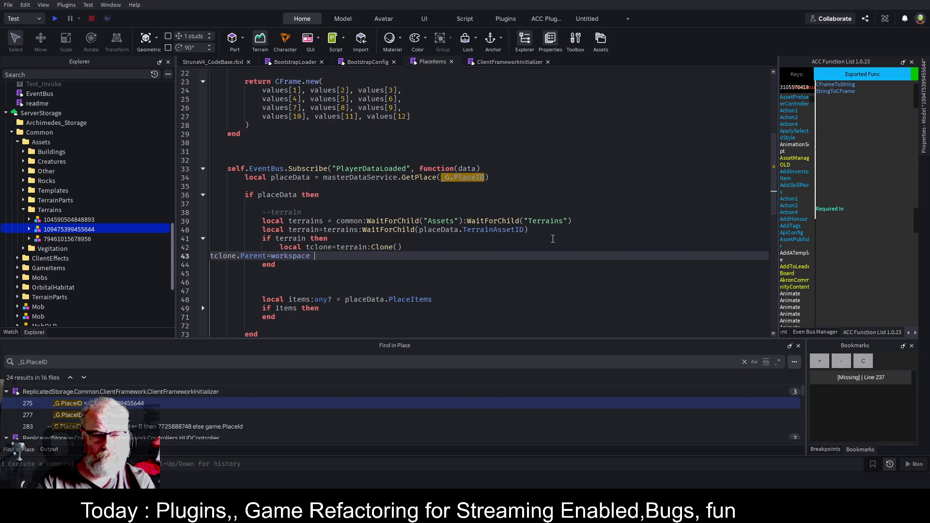
key("Home")
key("Tab")
key("Tab")
key("Tab")
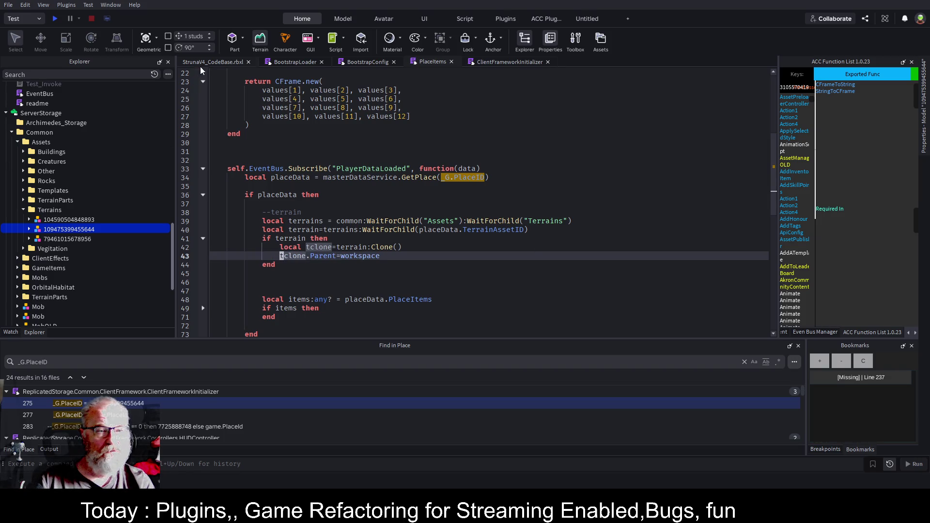
left_click(54, 18)
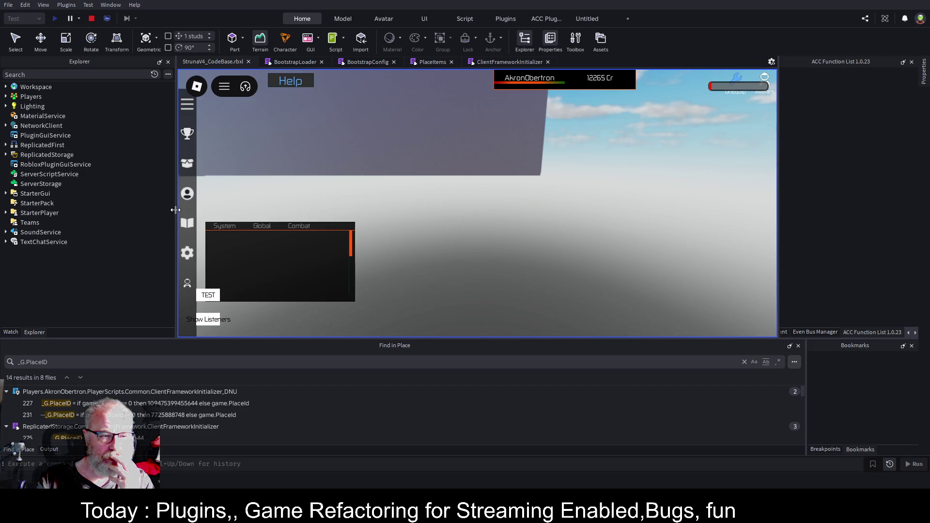
- Widen the game viewport by narrowing the Explorer, then switch to the server view
left_click_drag(175, 210, 114, 215)
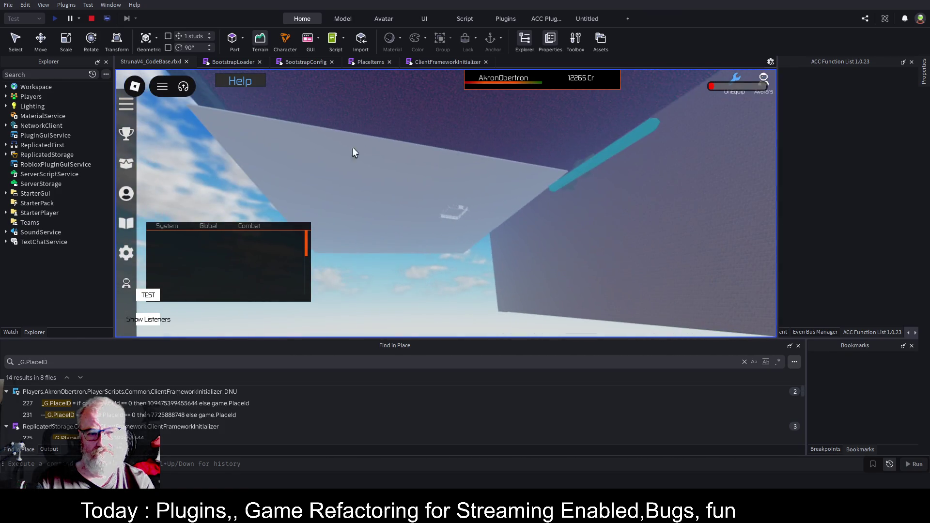
left_click(108, 19)
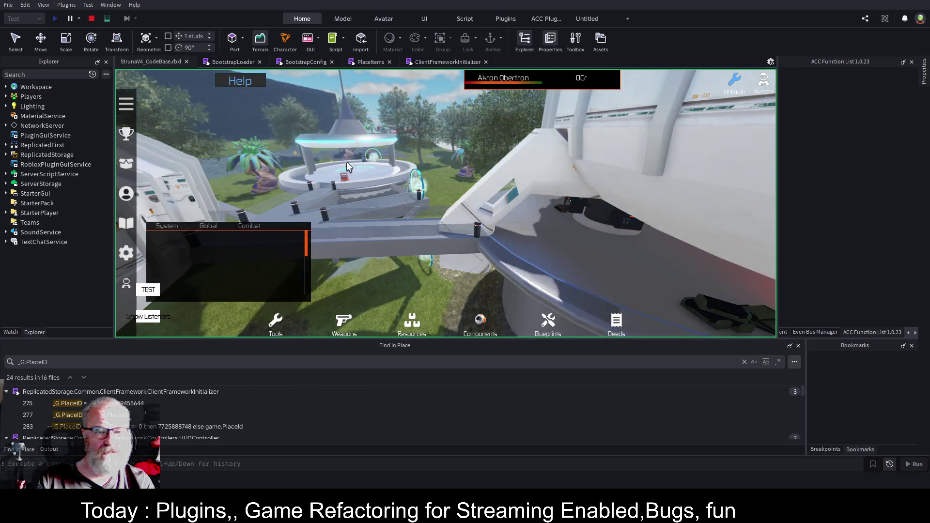
left_click(6, 87)
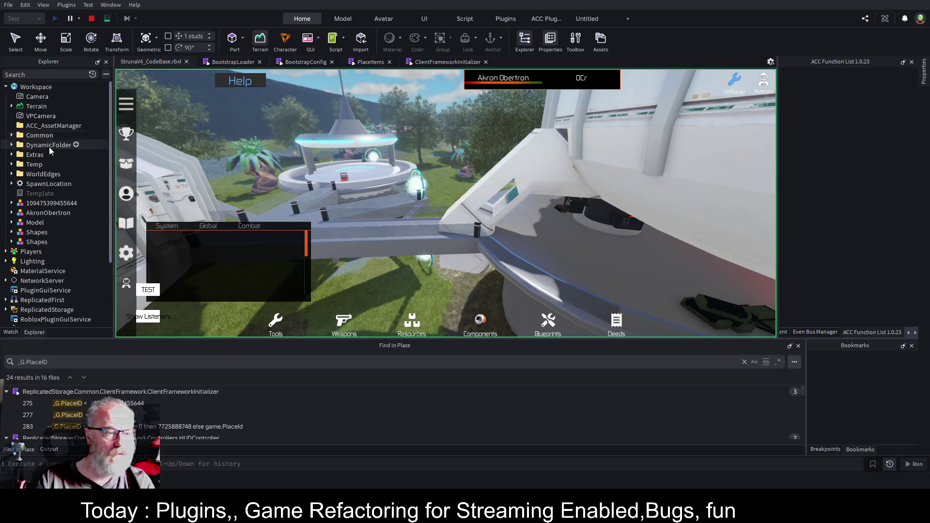
left_click(53, 204)
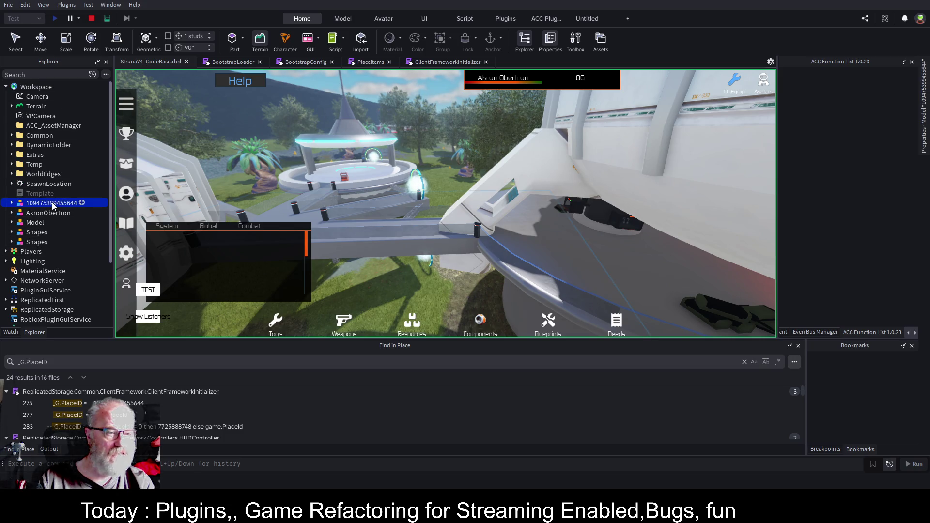
key("f")
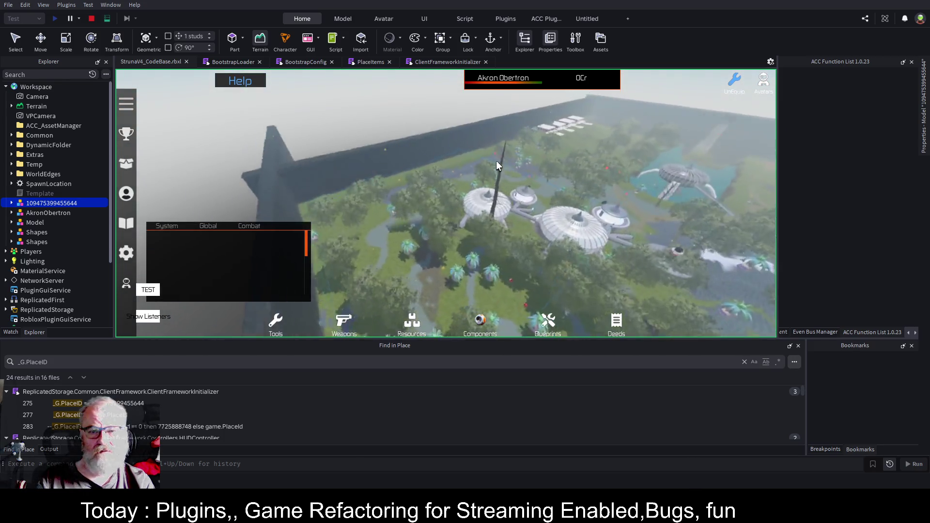
- Raise the model about 141 studs with the Move tool, then stop the play test
key("ctrl+2")
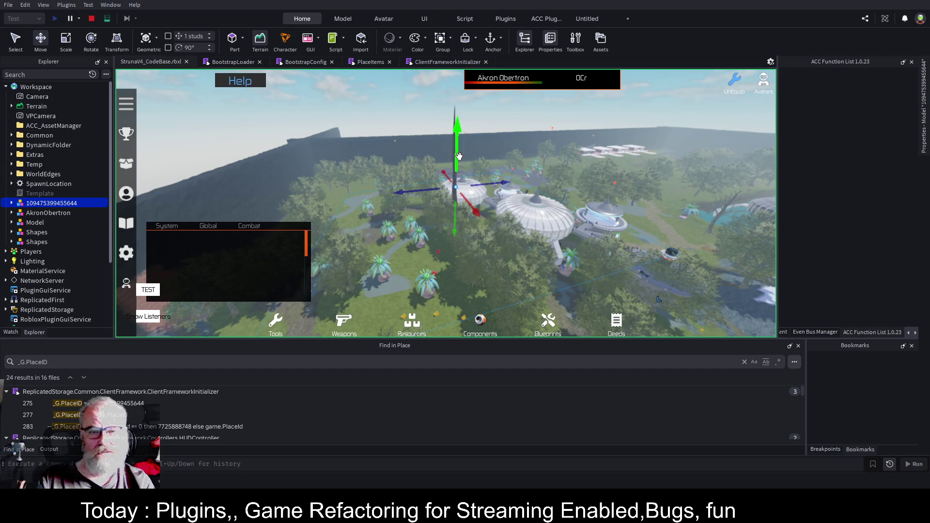
left_click_drag(459, 155, 459, 107)
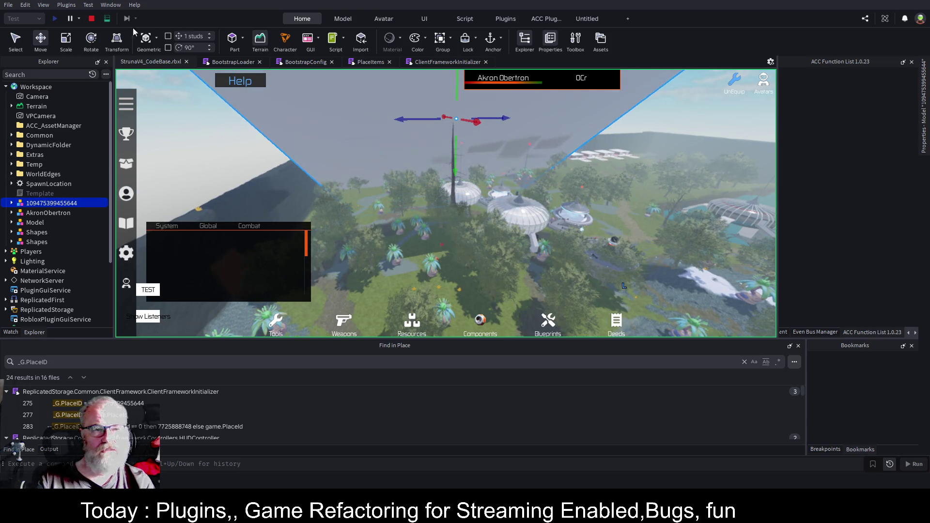
left_click(94, 20)
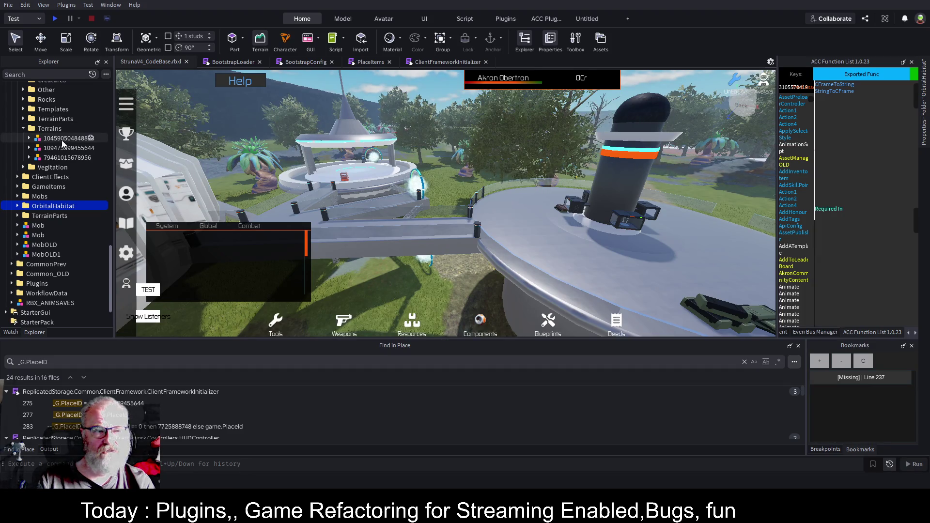
- Save the place and widen the function list panel
scroll(65, 140, "up", 3)
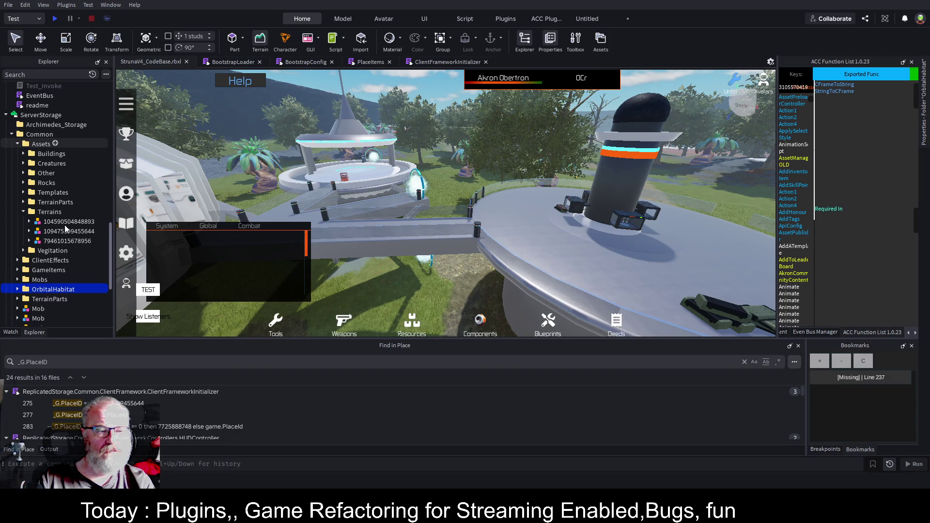
key("ctrl+s")
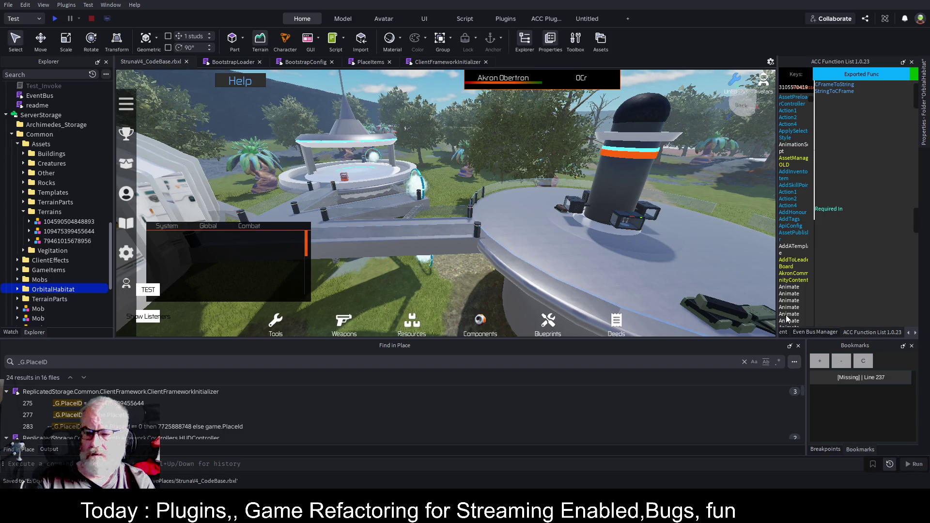
left_click_drag(777, 306, 537, 306)
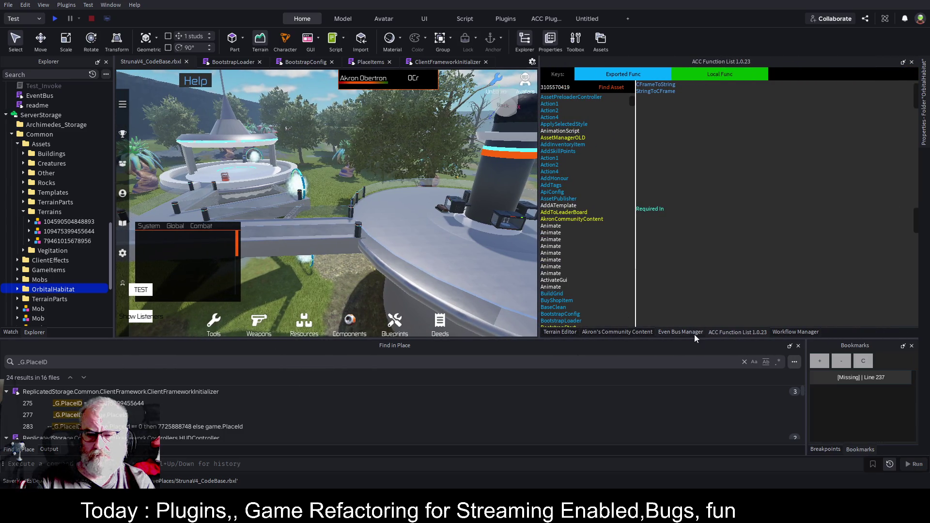
- Show the Quick Tools for visibility and anchoring in Akron's Community Content plugin
left_click(625, 333)
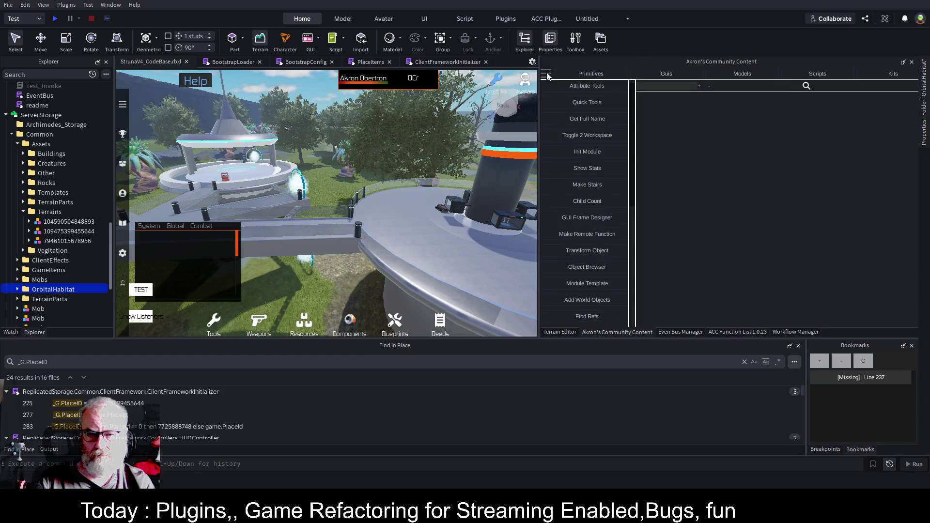
scroll(606, 160, "down", 5)
scroll(596, 166, "down", 2)
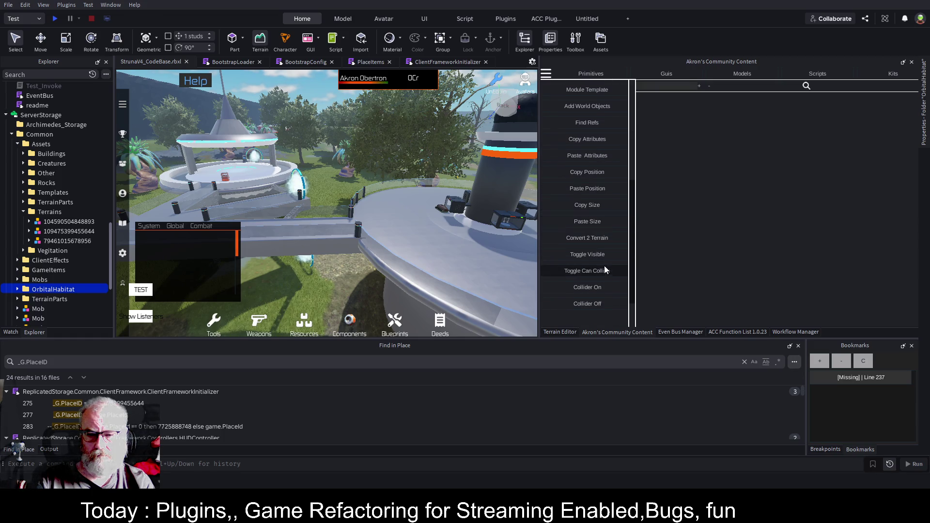
scroll(603, 204, "up", 4)
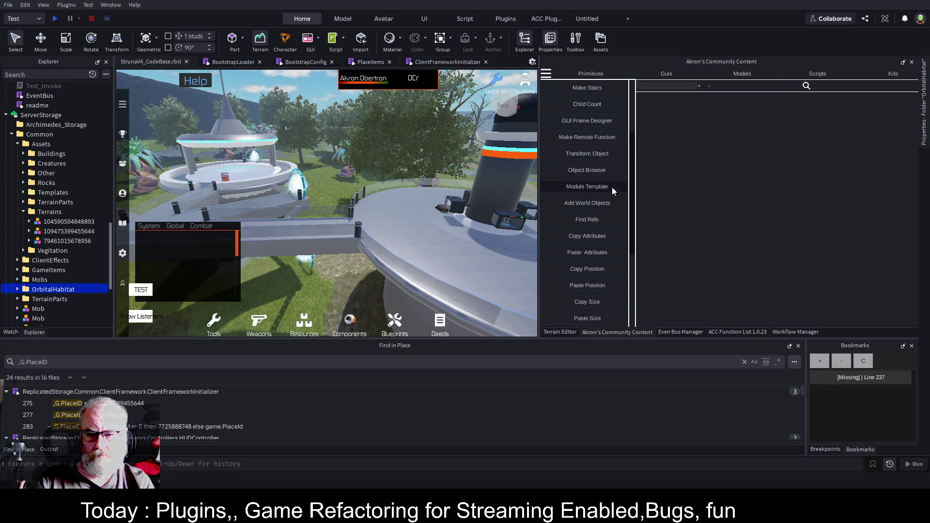
scroll(599, 90, "up", 4)
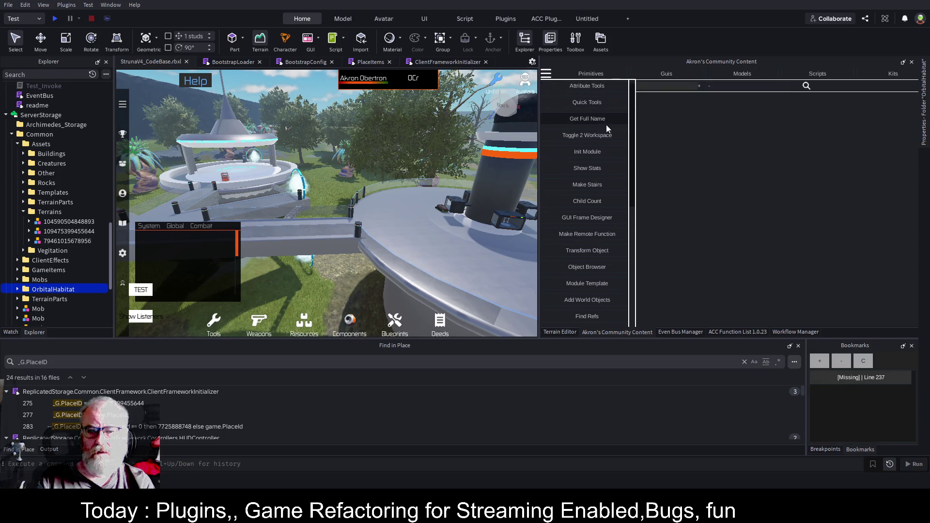
left_click(595, 103)
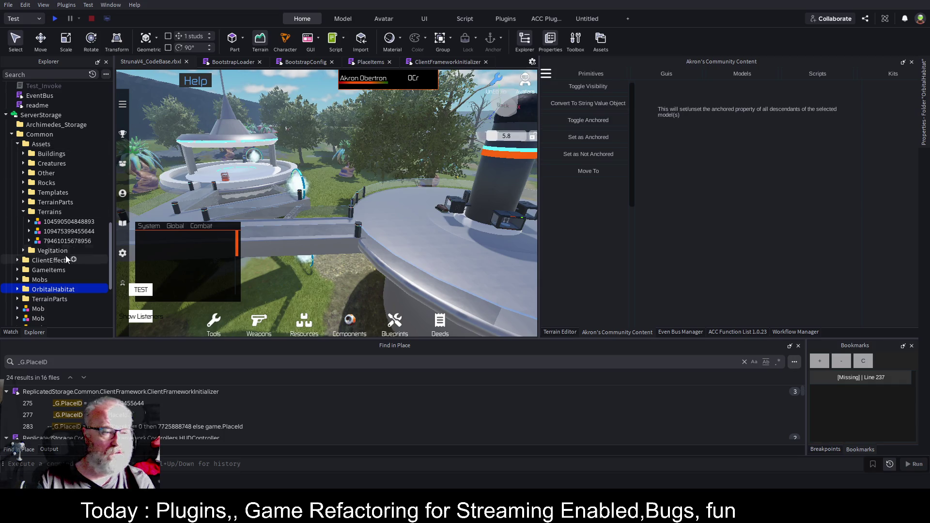
left_click(67, 222)
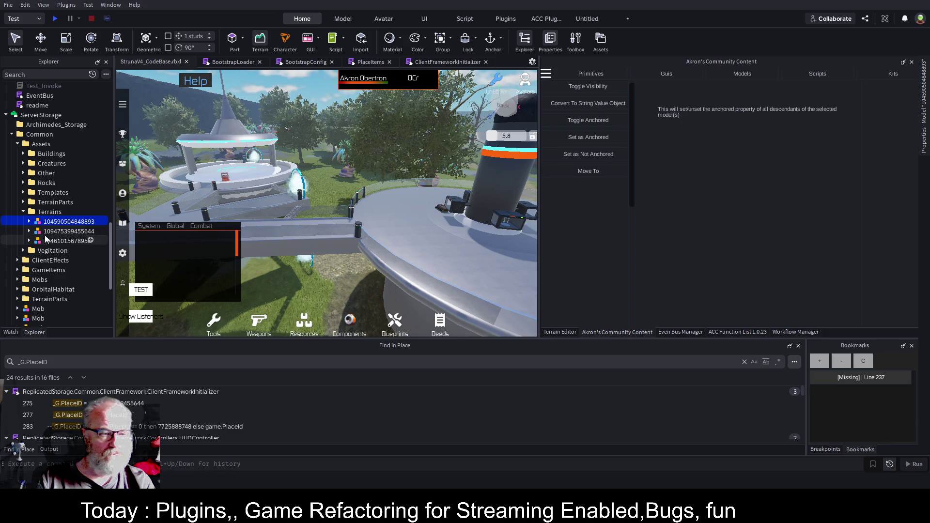
left_click(67, 241)
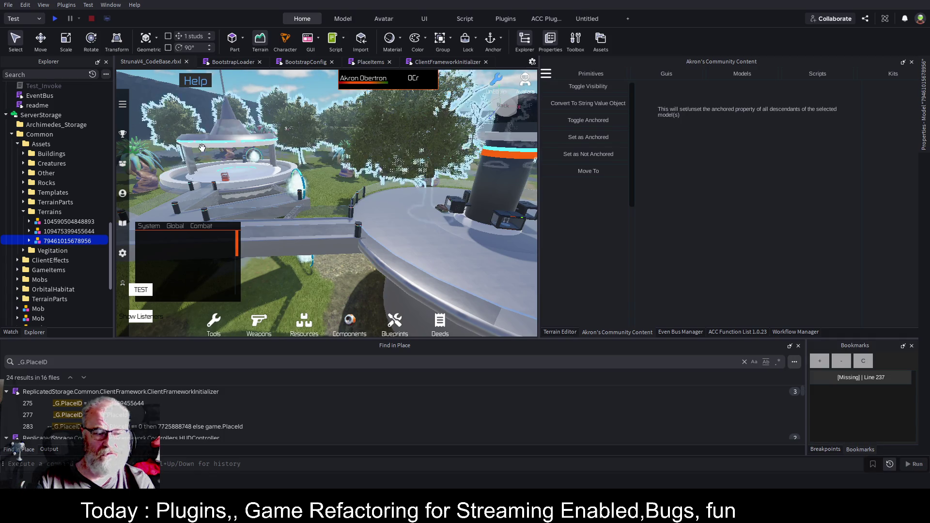
left_click(77, 231)
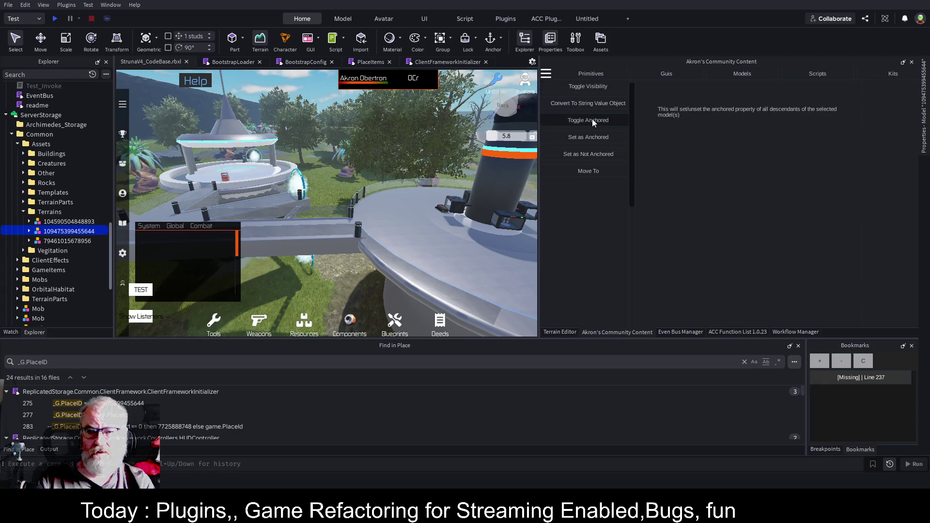
left_click(30, 231)
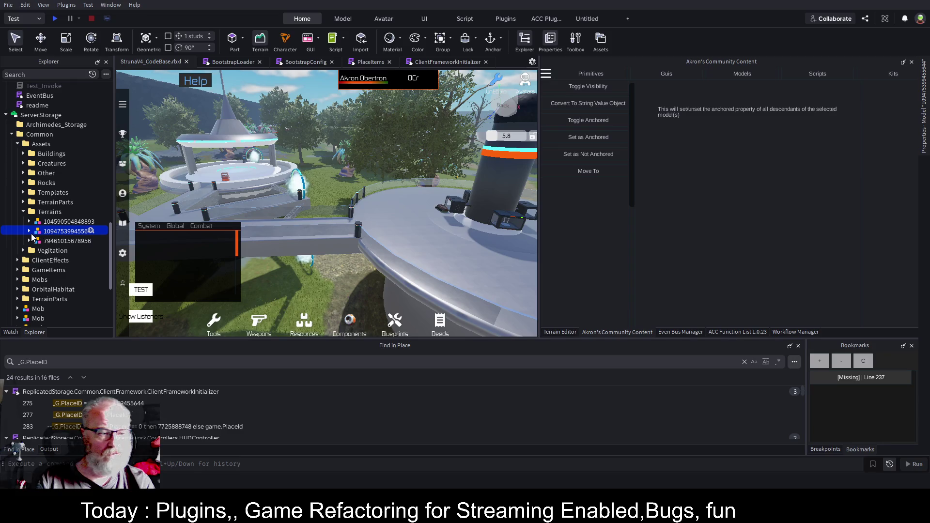
left_click(52, 251)
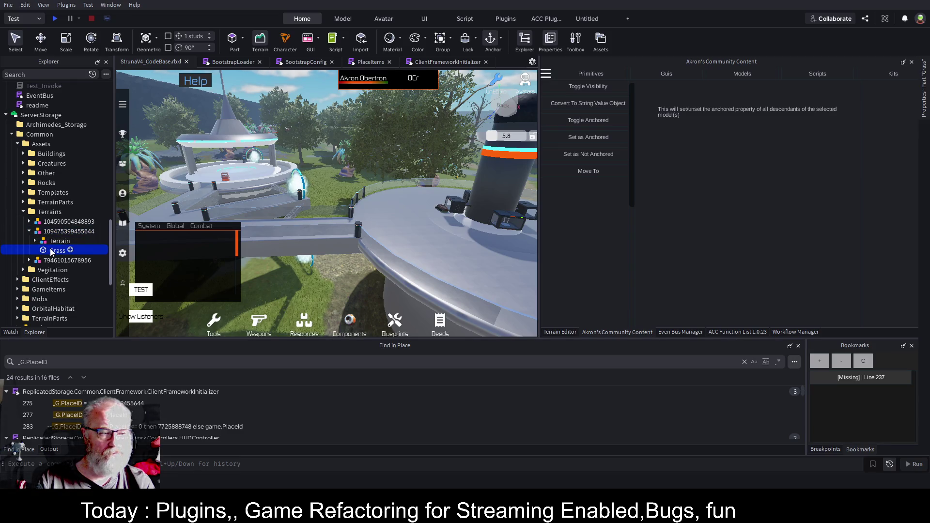
key("ctrl+shift+p")
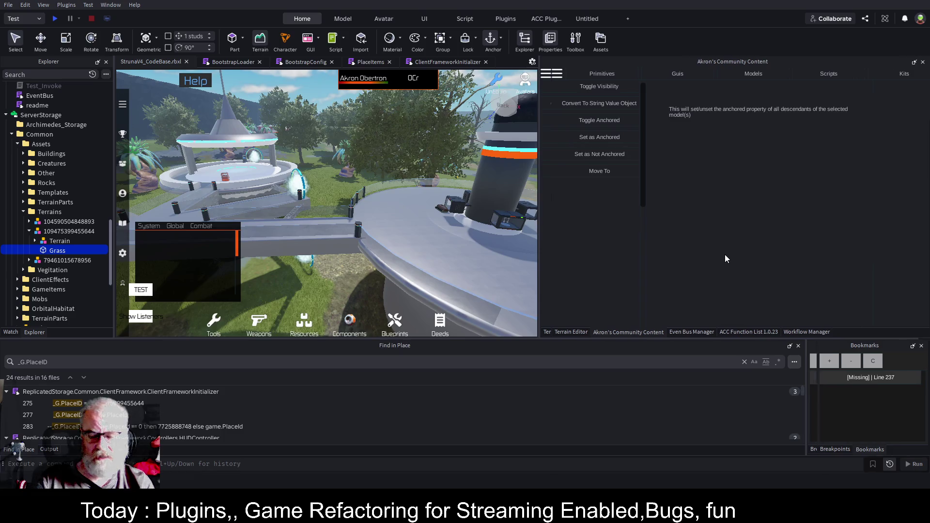
scroll(480, 249, "down", 10)
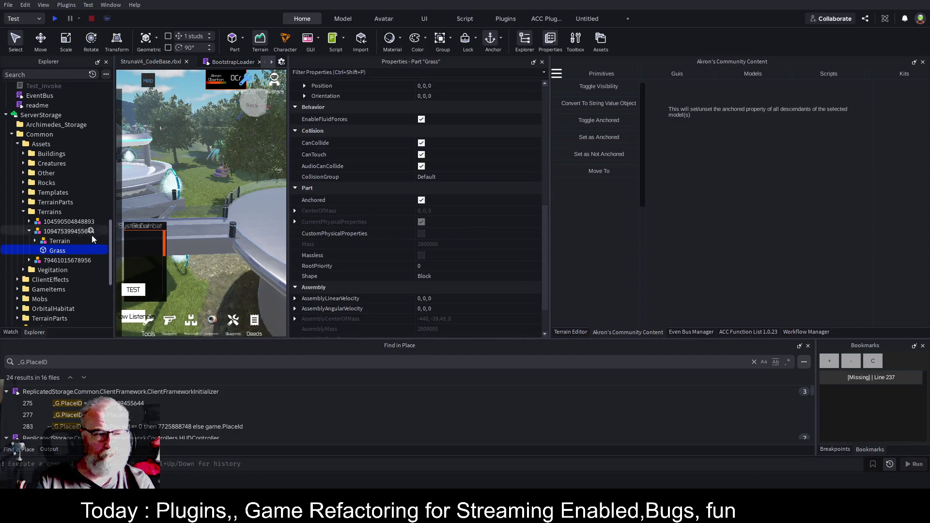
- Anchor every part in the Terrain model with Set as Anchored and verify a Grass part
left_click(34, 241)
left_click(64, 252)
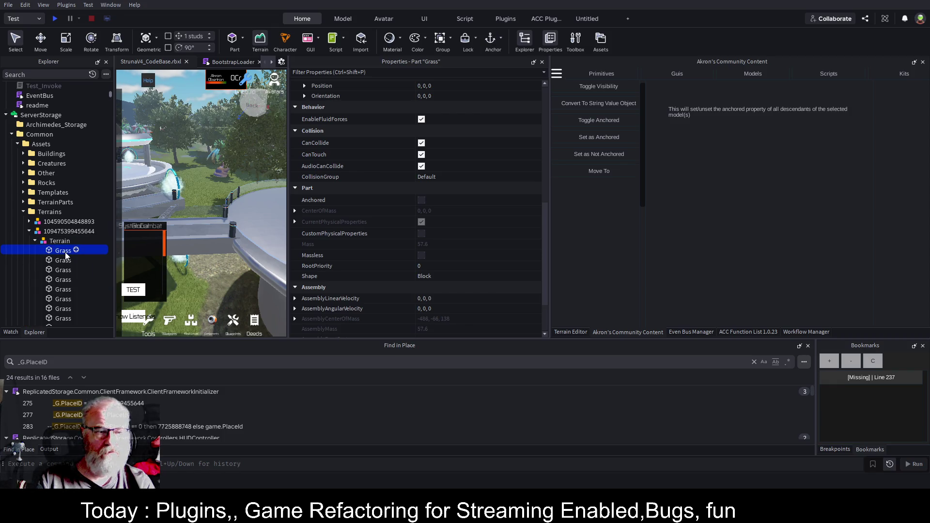
left_click(59, 241)
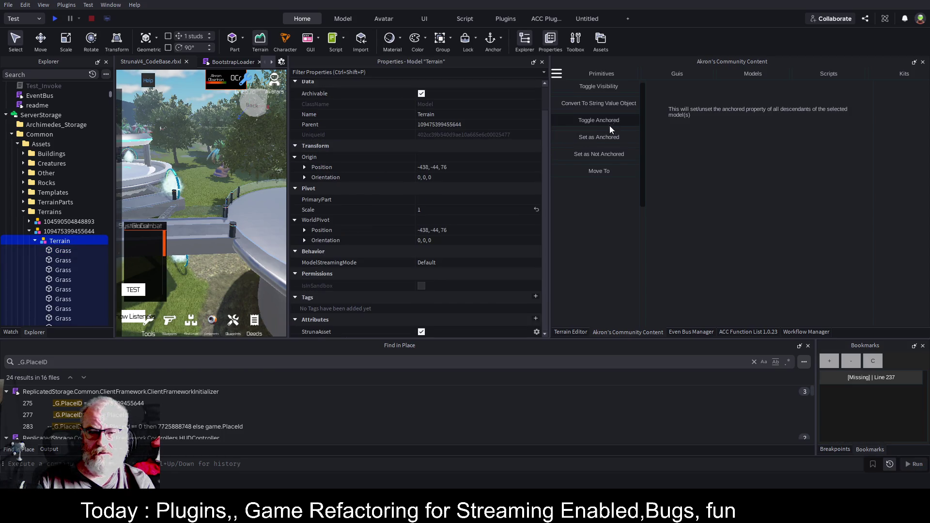
left_click(597, 139)
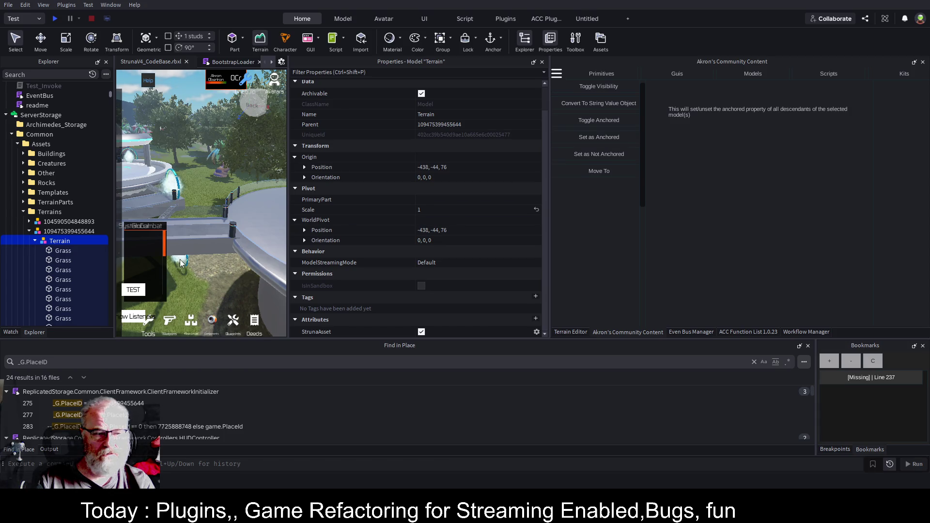
left_click(66, 269)
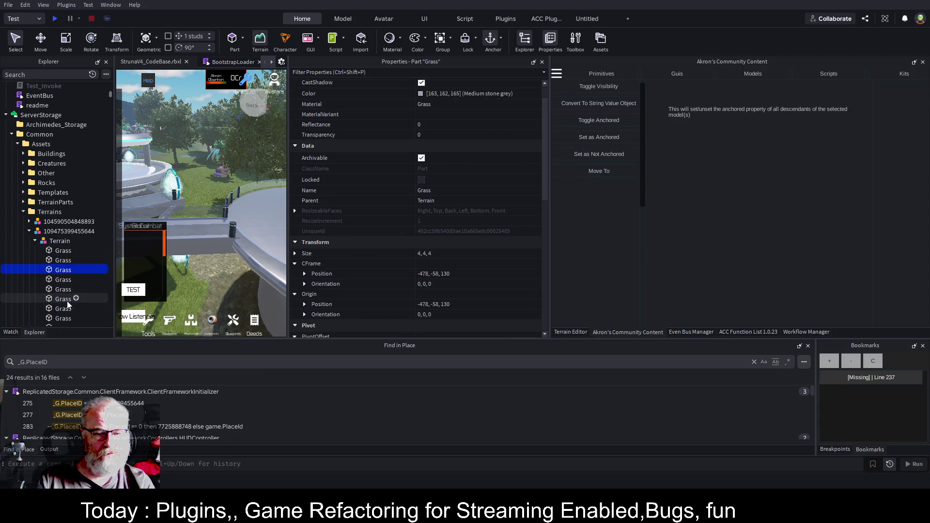
scroll(431, 196, "down", 5)
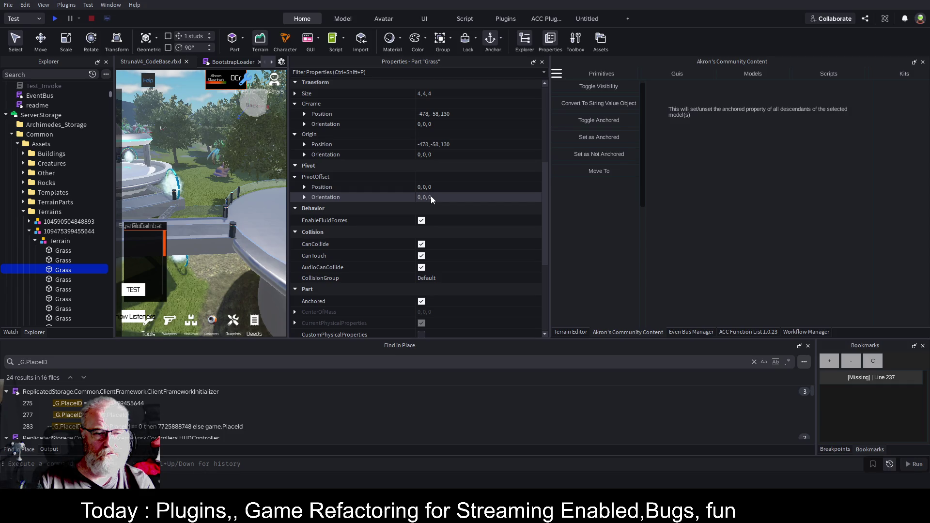
left_click(36, 242)
left_click(58, 252)
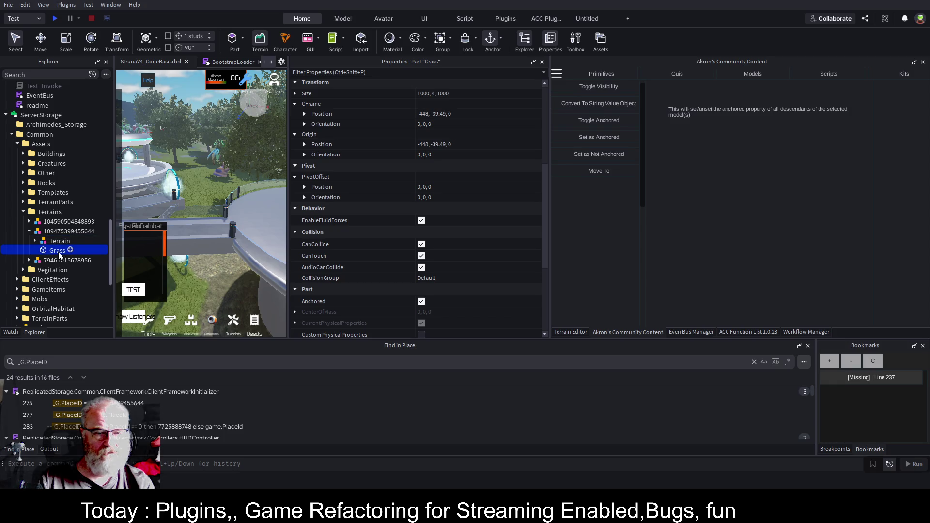
left_click(68, 231)
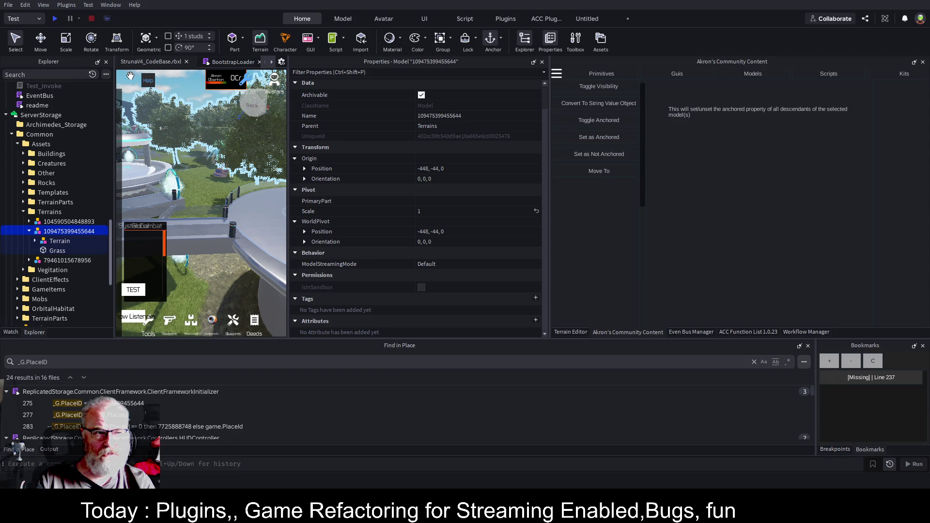
key("ctrl+s")
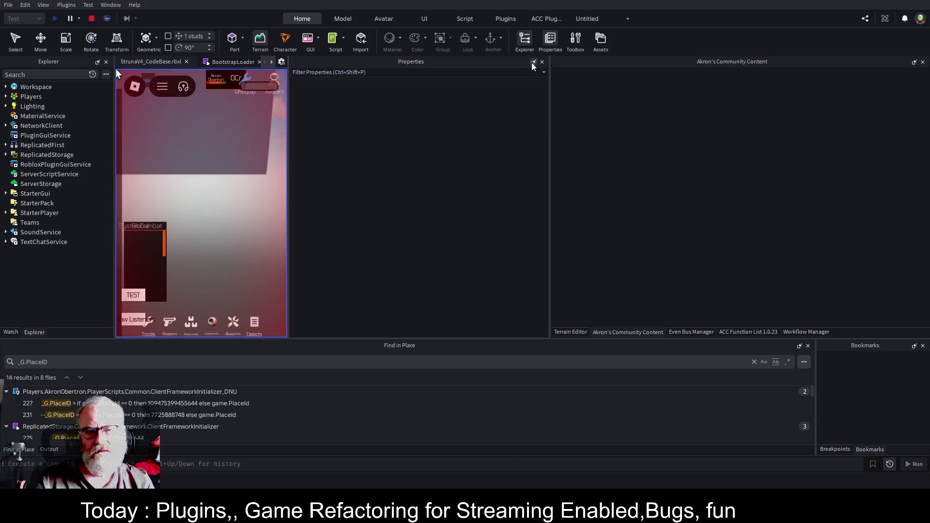
- Hide Properties and Find in Place, enlarge the game view, and switch to Server view
left_click(533, 62)
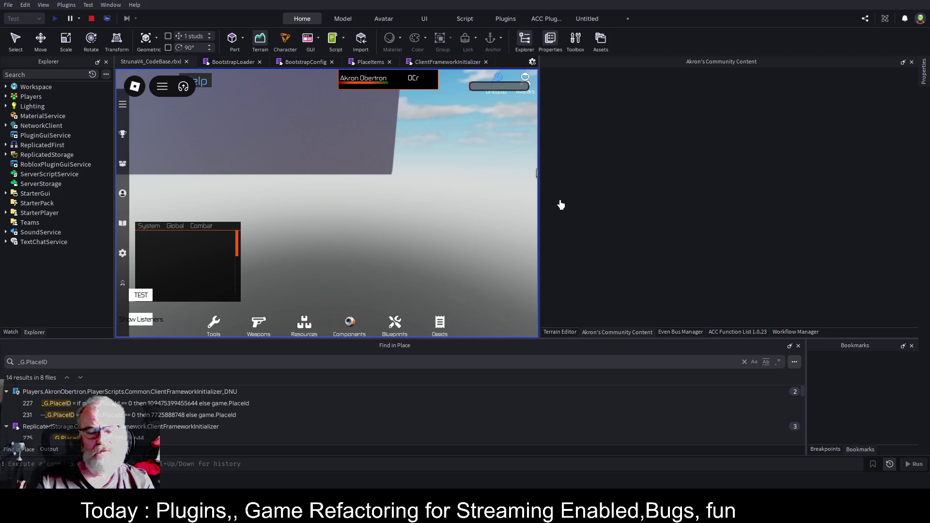
mouse_move(540, 189)
left_mouse_down()
mouse_move(803, 197)
mouse_move(823, 205)
left_mouse_up()
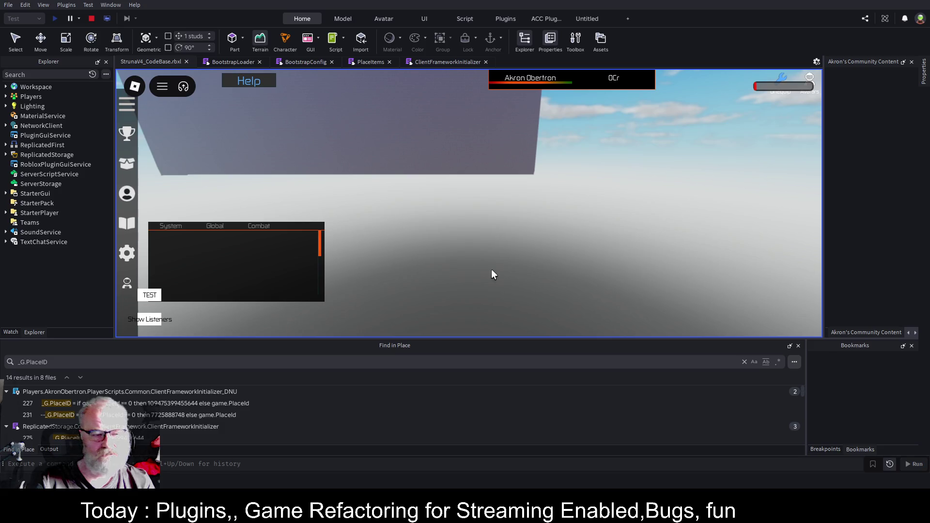
left_click(789, 347)
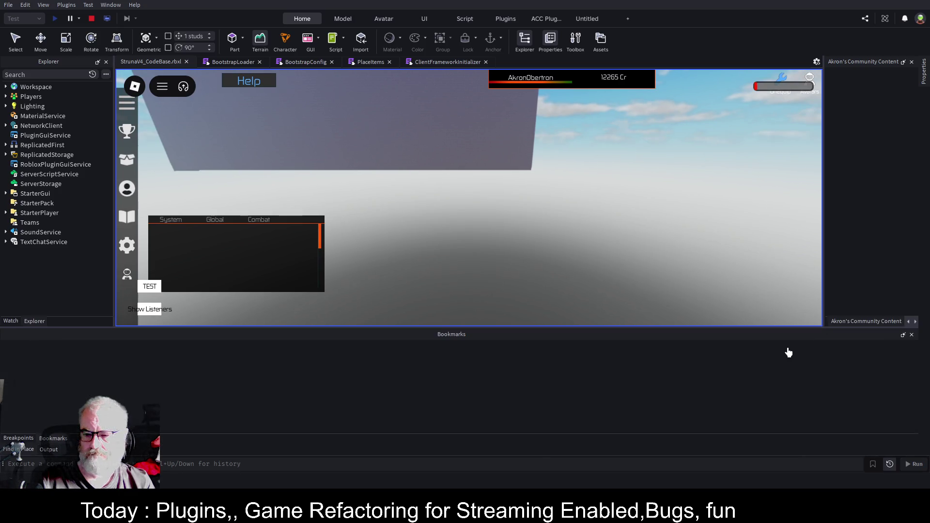
left_click_drag(578, 328, 579, 373)
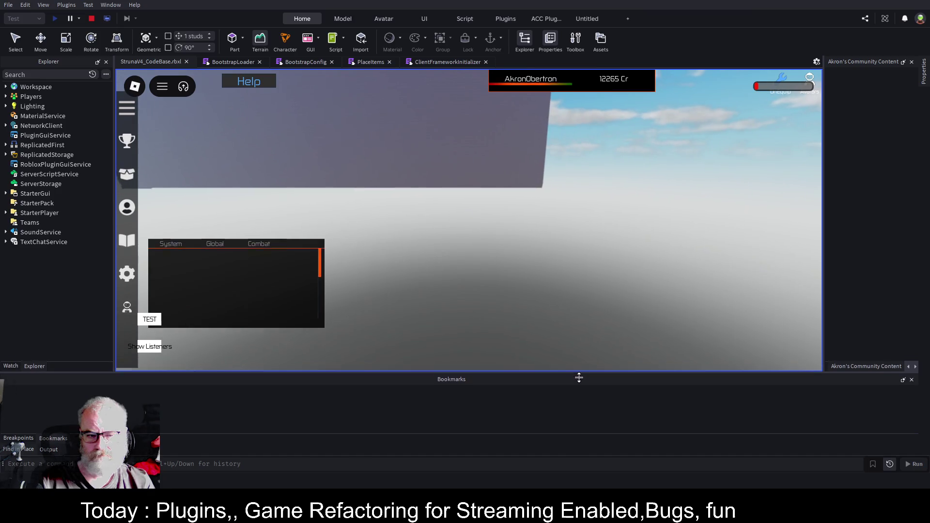
left_click(107, 20)
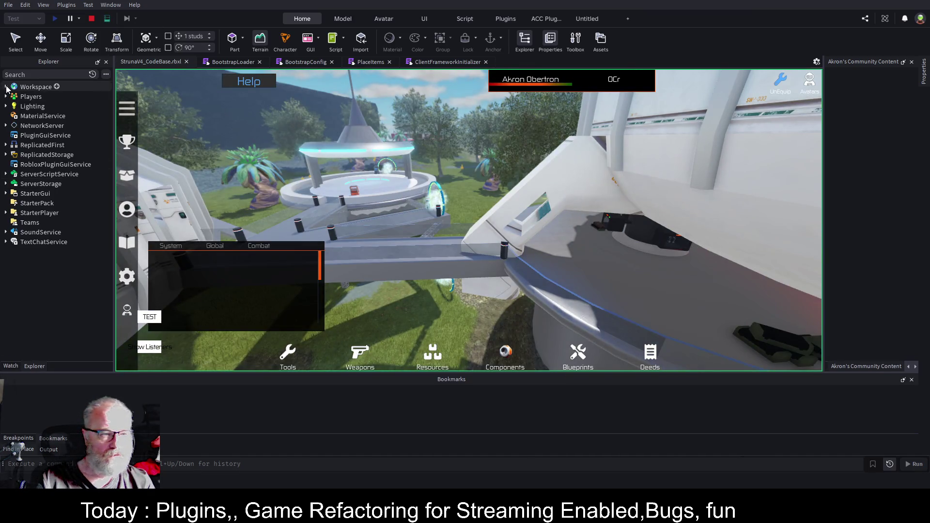
left_click(6, 87)
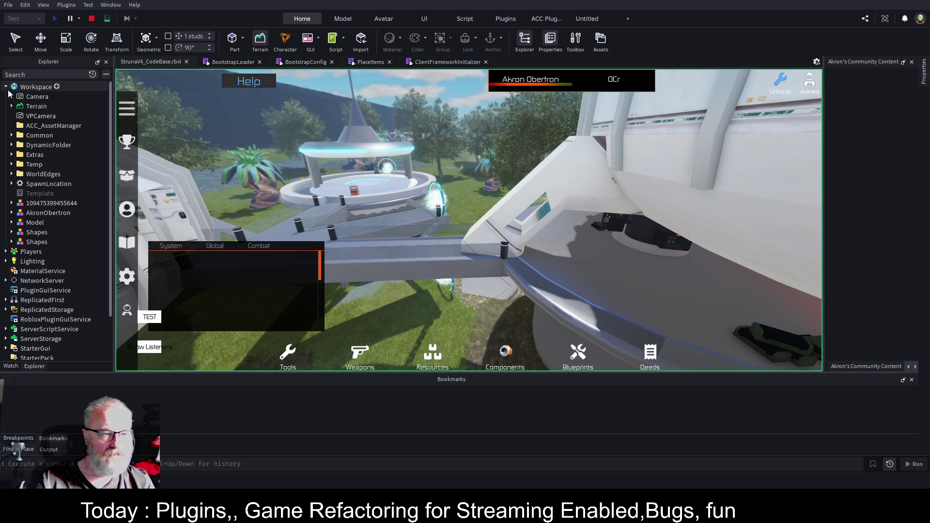
left_click(36, 208)
key("f")
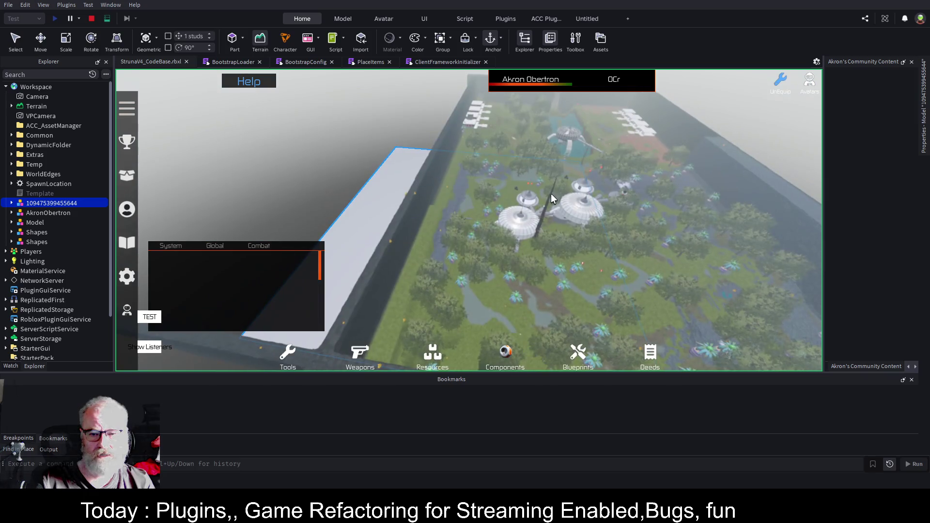
key("ctrl+2")
left_click_drag(472, 155, 469, 121)
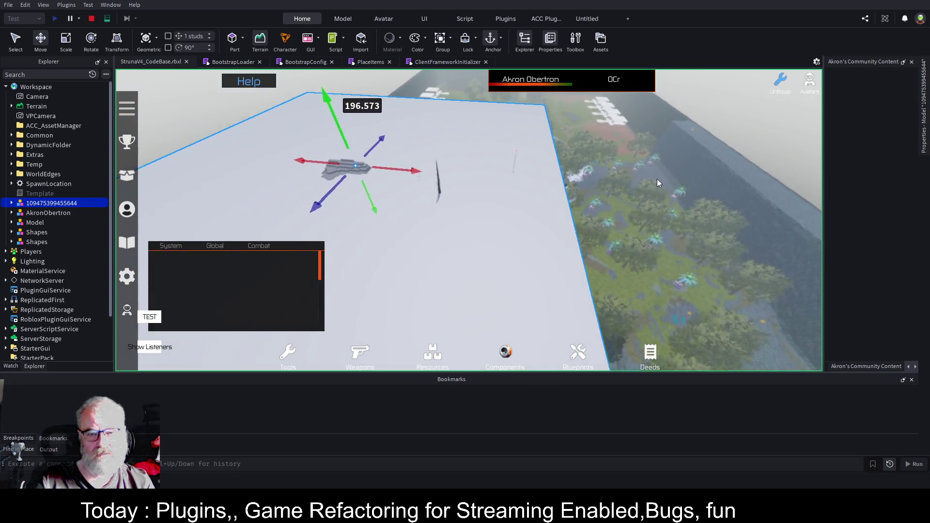
- Orbit the camera around the cloned slab, from level to a high view over the terrain
right_click(657, 179)
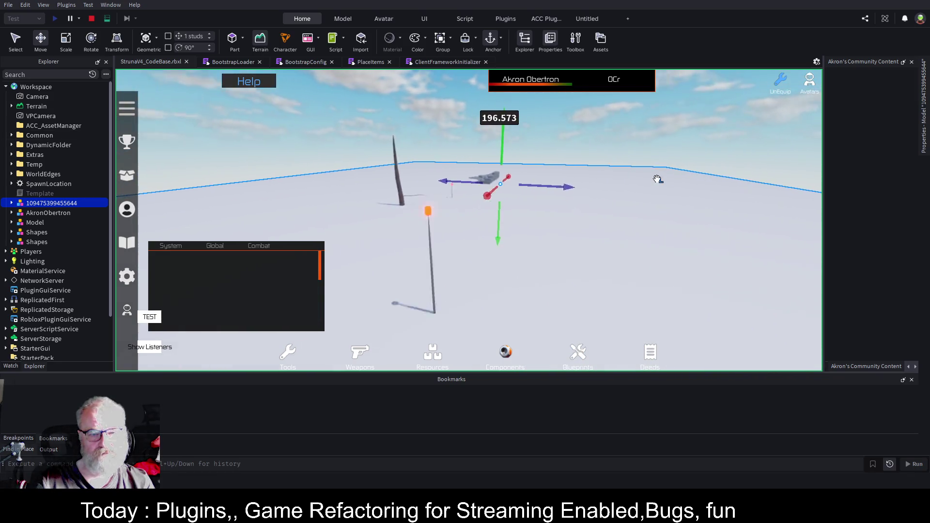
right_click(657, 179)
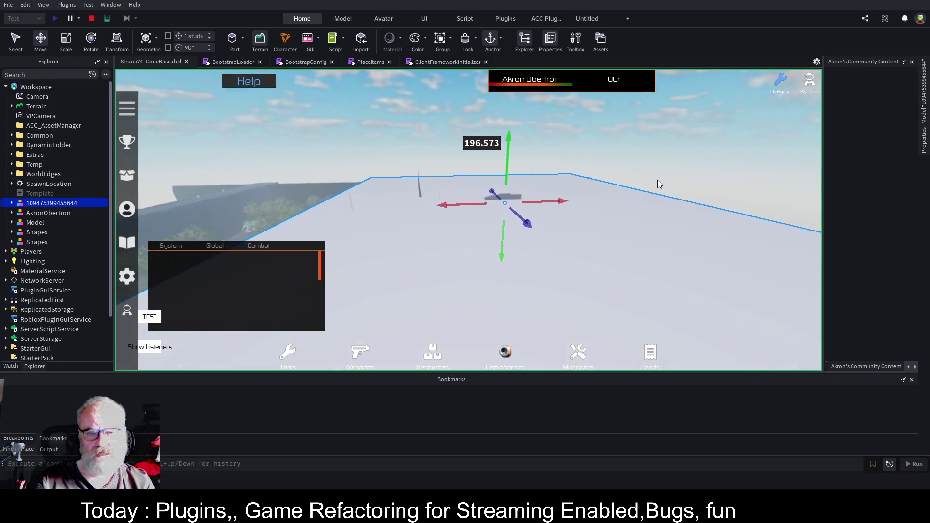
right_click(658, 179)
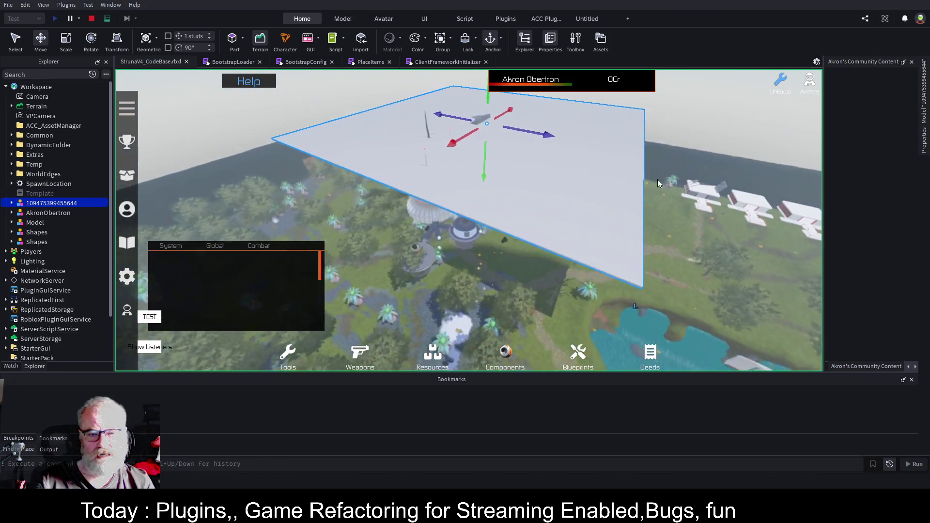
right_click(658, 179)
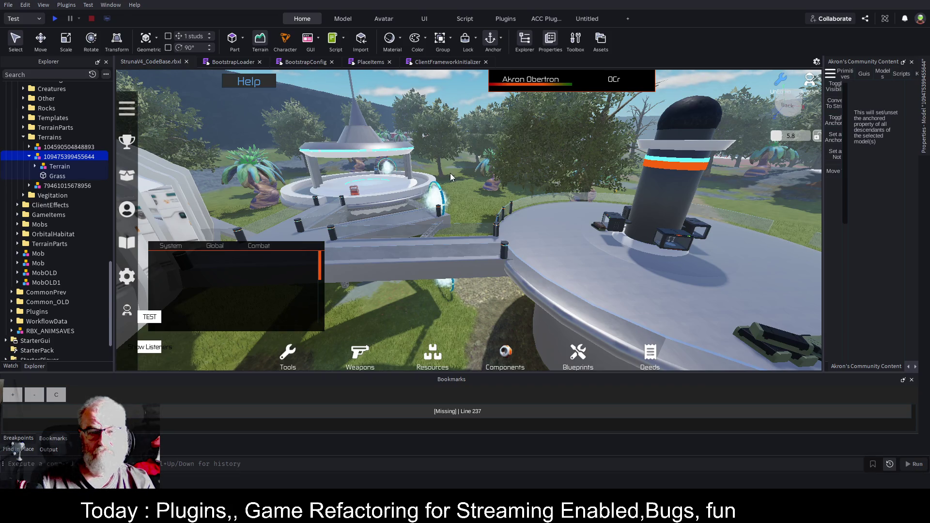
- Start a new play test session of the place
left_click(54, 19)
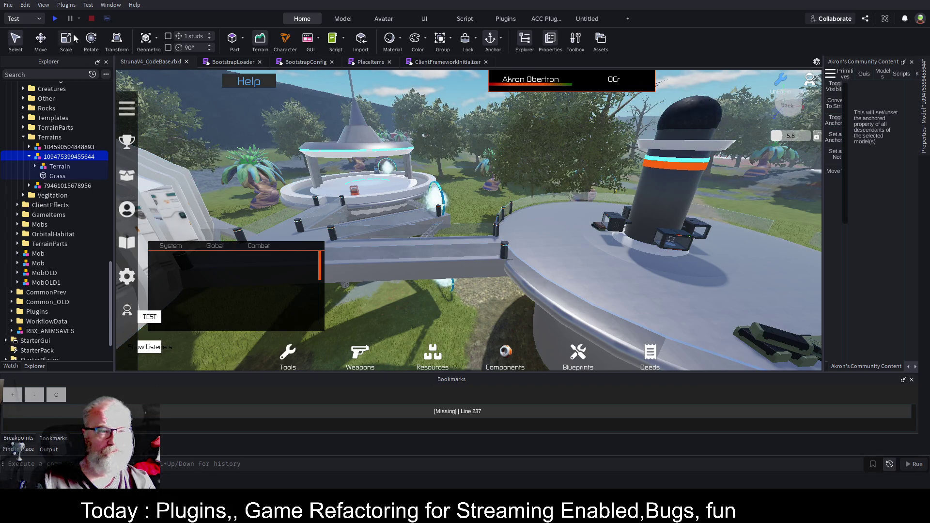
left_click(55, 20)
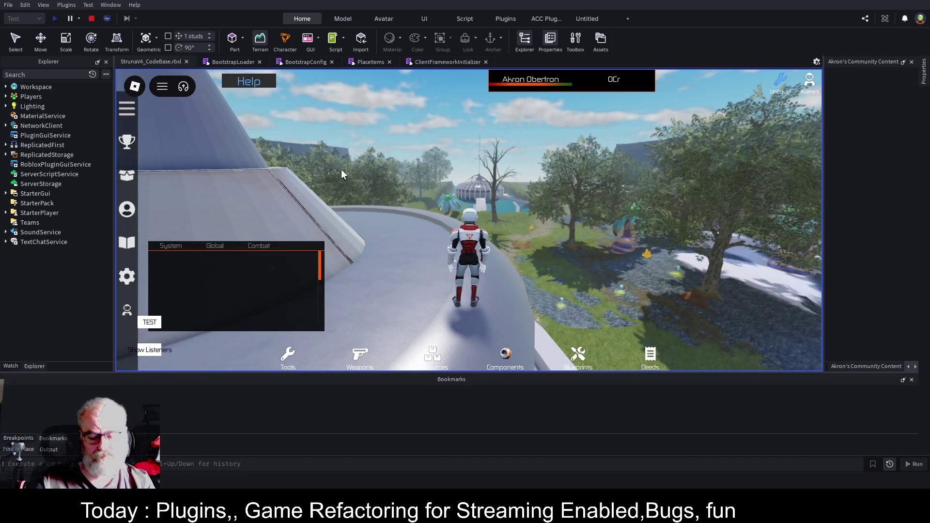
- Walk the character left along the ramp, then stop the play test
key("a")
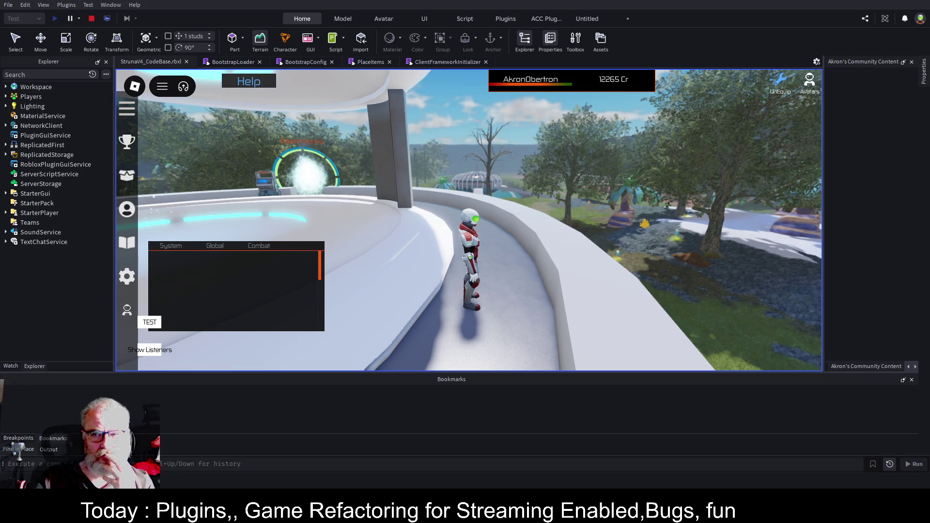
left_click(93, 18)
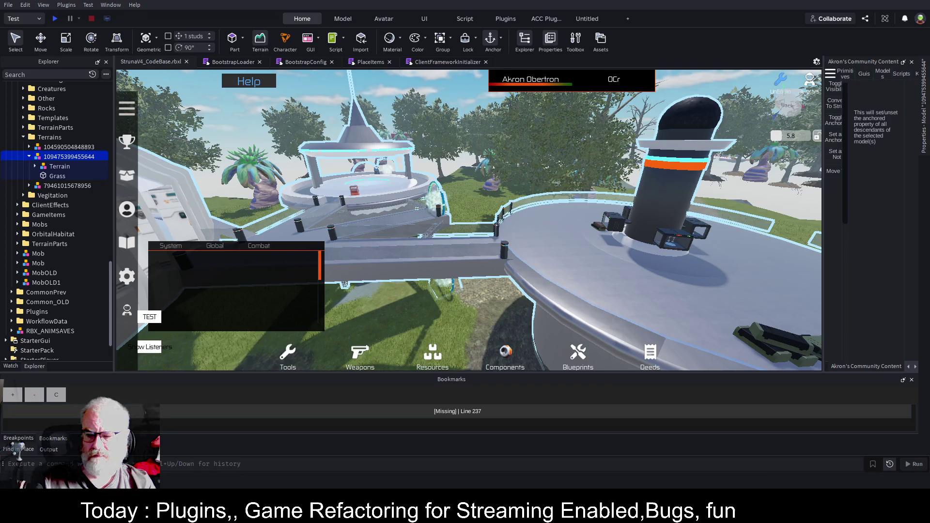
- Save StrunaV4_CodeBase.rbxl with Ctrl+S
key("ctrl+s")
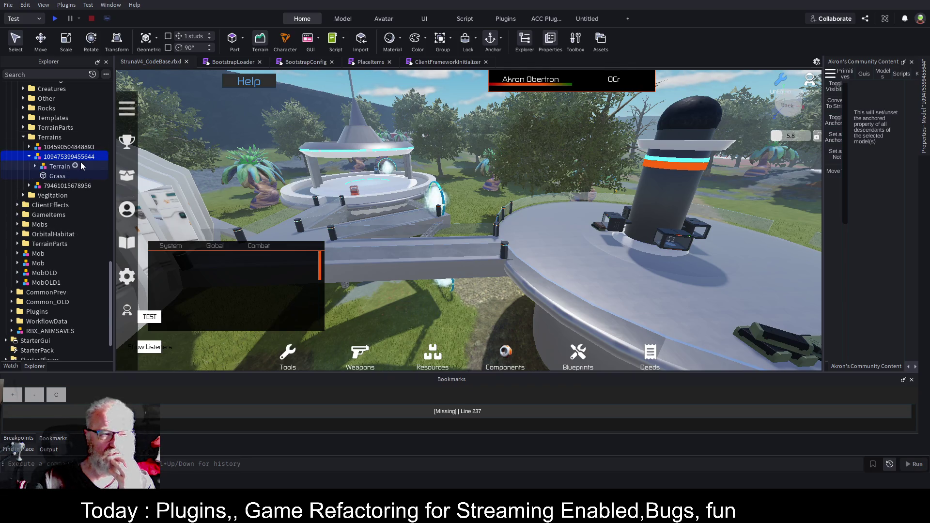
- Expand and collapse the Assets TerrainParts folder, then expand the Common TerrainParts folder
scroll(80, 166, "up", 2)
scroll(80, 165, "up", 2)
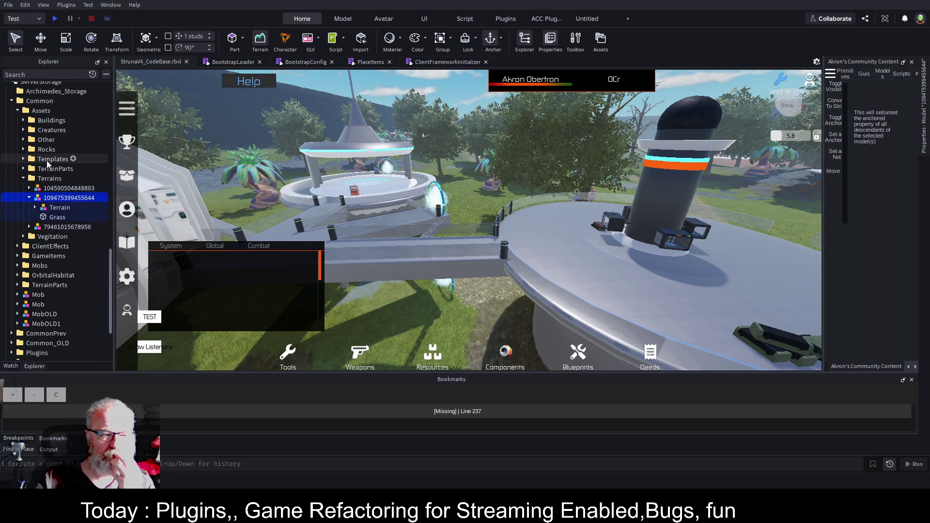
left_click(23, 169)
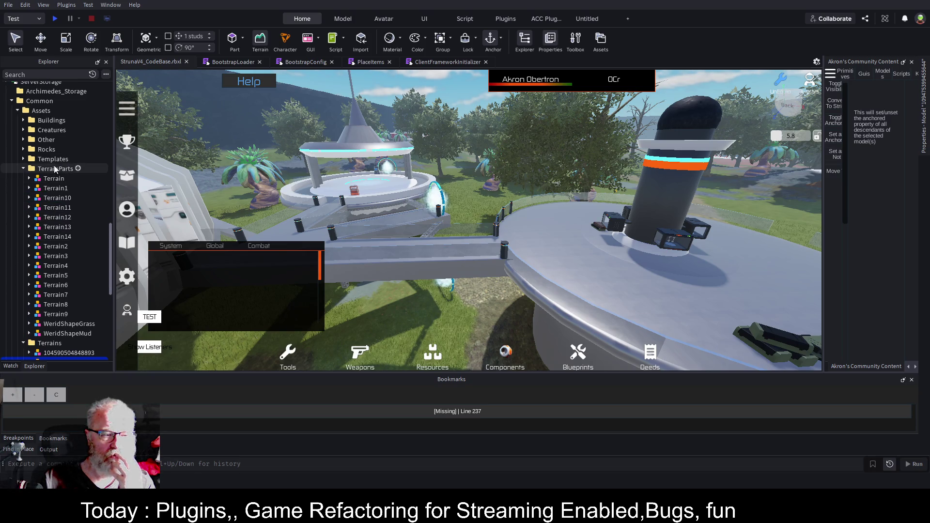
left_click(22, 168)
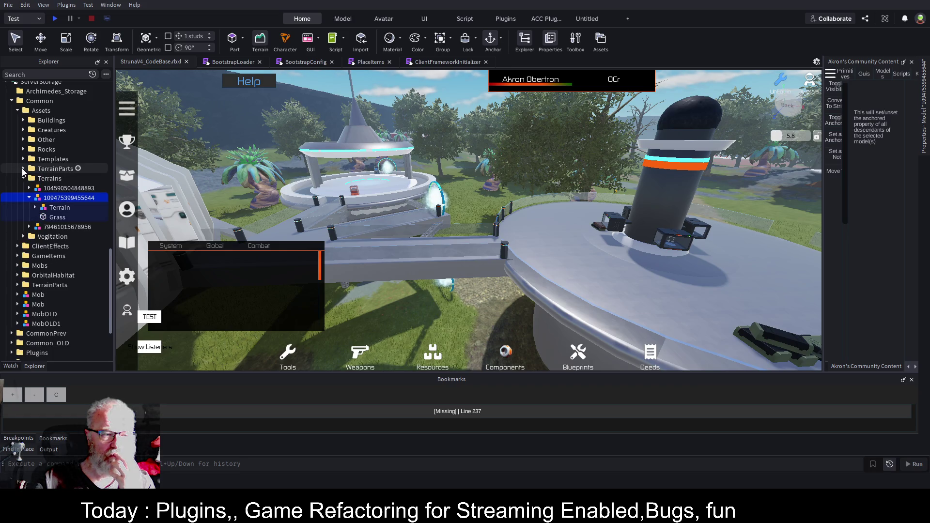
left_click(17, 285)
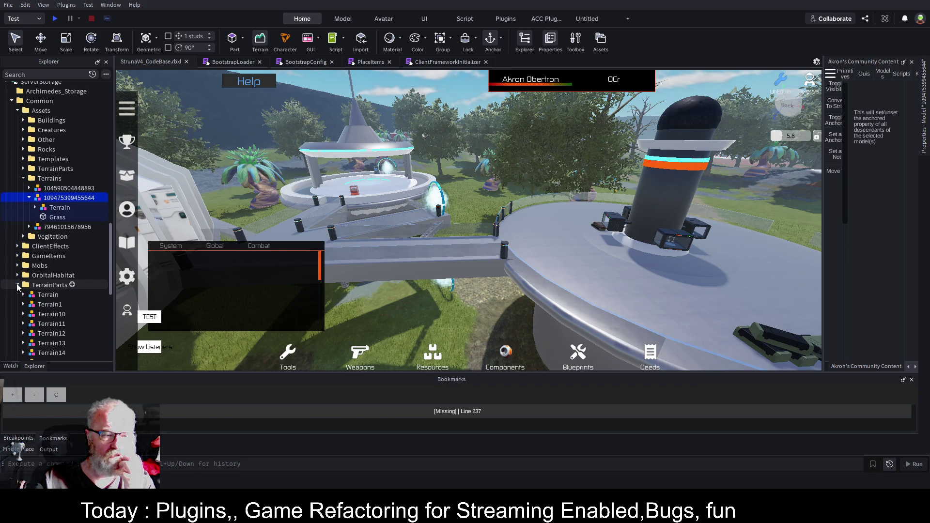
scroll(41, 243, "down", 3)
scroll(51, 262, "up", 3)
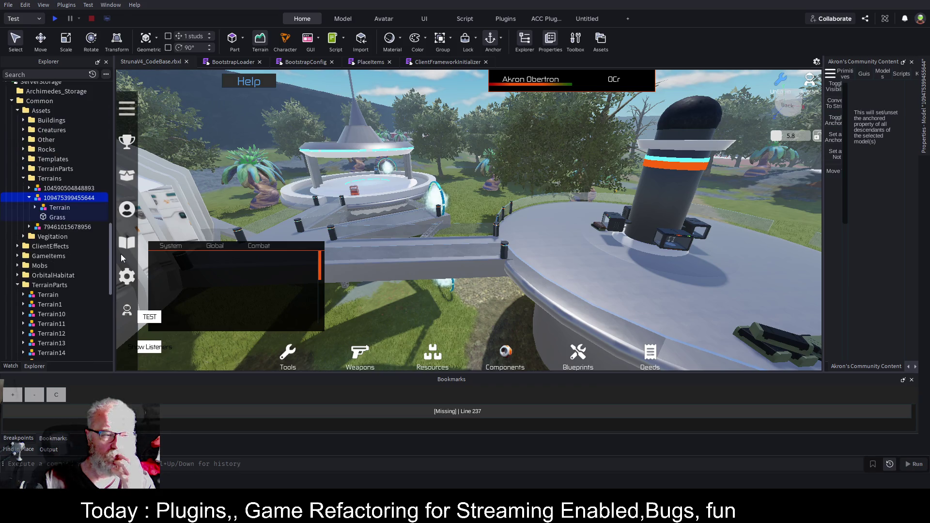
scroll(51, 243, "up", 2)
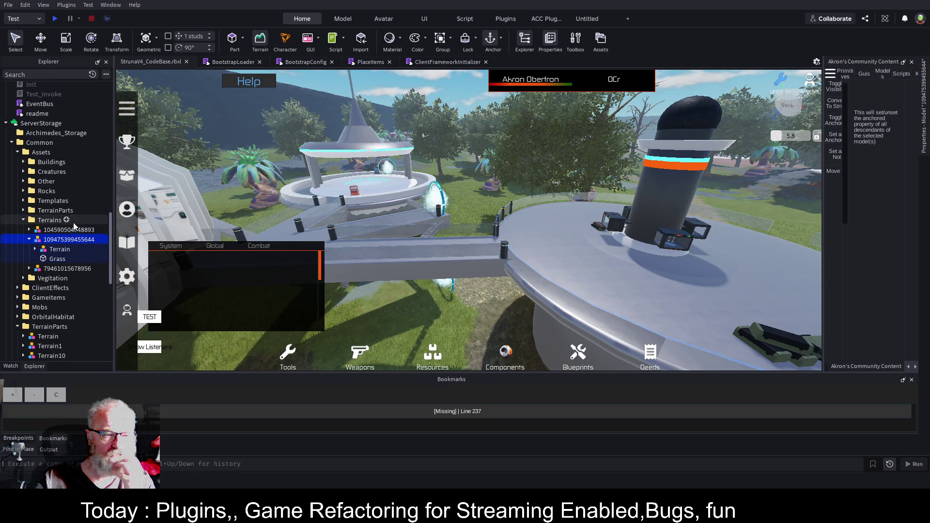
left_click(56, 210)
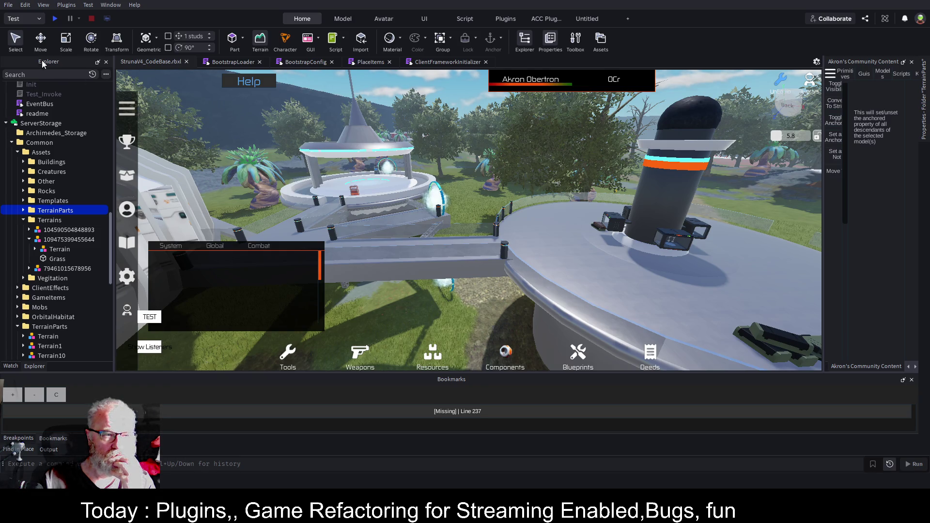
scroll(49, 262, "down", 3)
left_click(52, 246)
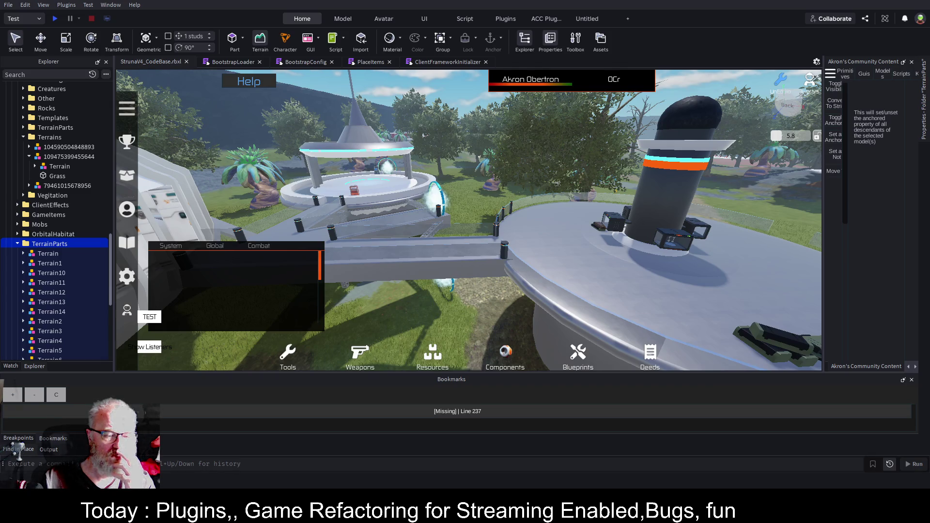
key("ctrl+s")
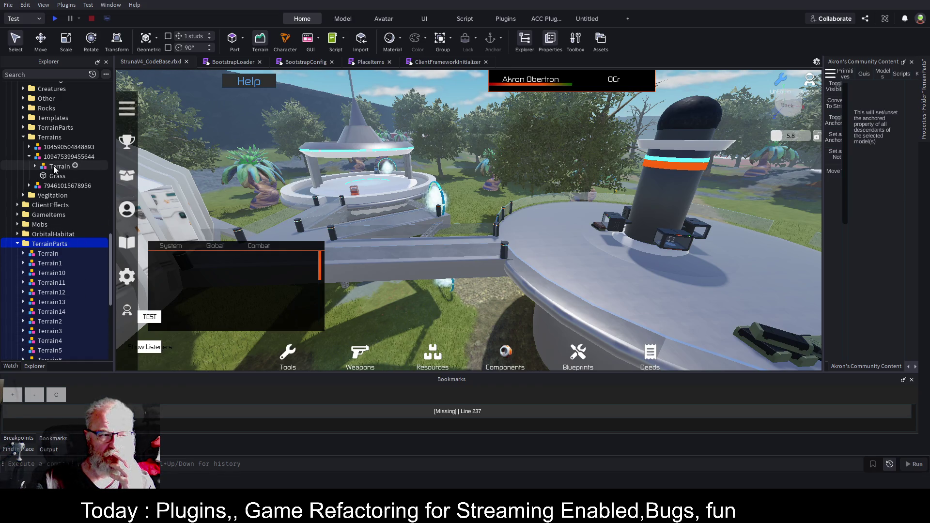
left_click(29, 157)
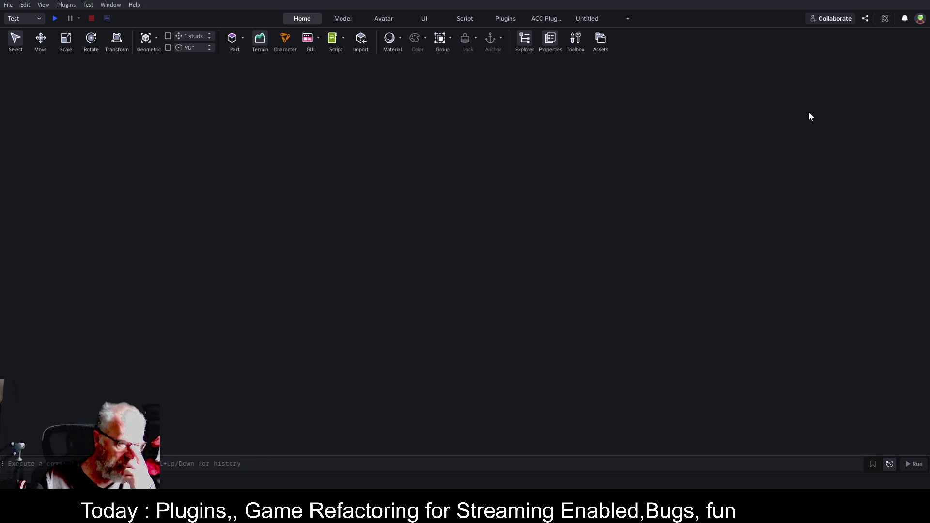
- Reopen the StrunaV4_CodeBase.rbxl place from the Roblox Studio start page
left_click(925, 3)
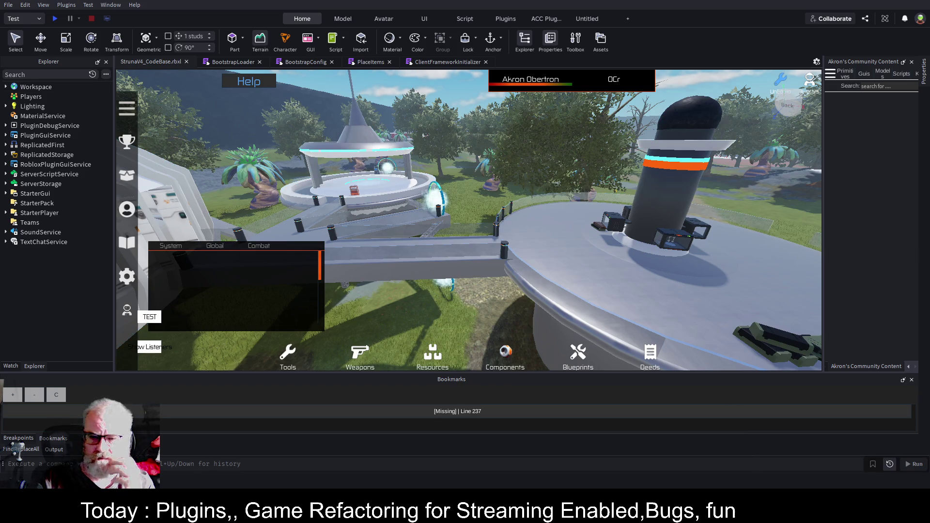
- Replace the Bookmarks panel with the Output log in the bottom dock
left_click(54, 449)
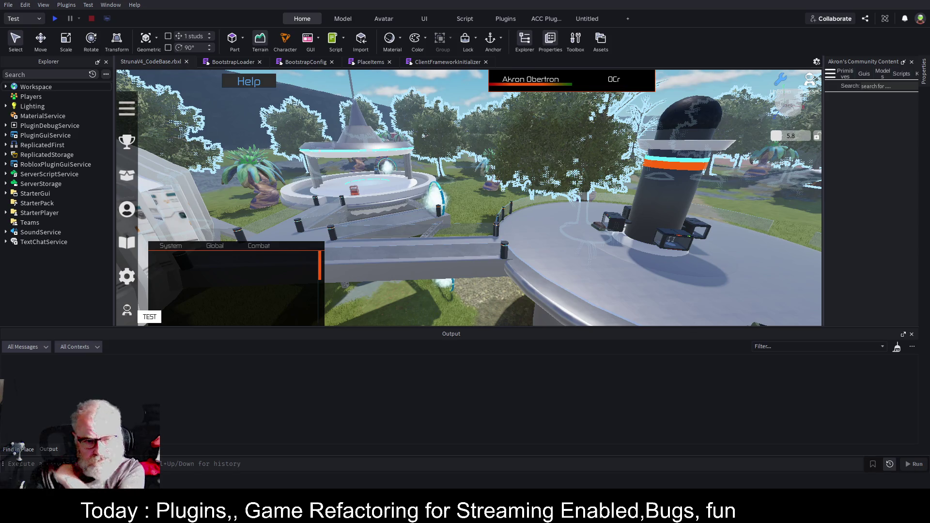
key("alt")
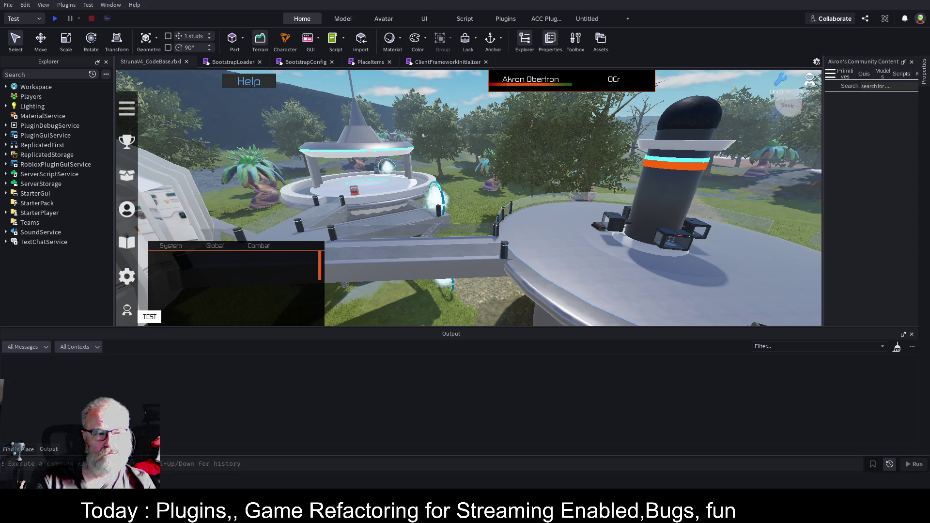
- Expand Workspace > Terrain to show Clouds and Corners, save the place, and confirm in Output
left_click(5, 87)
double_click(8, 106)
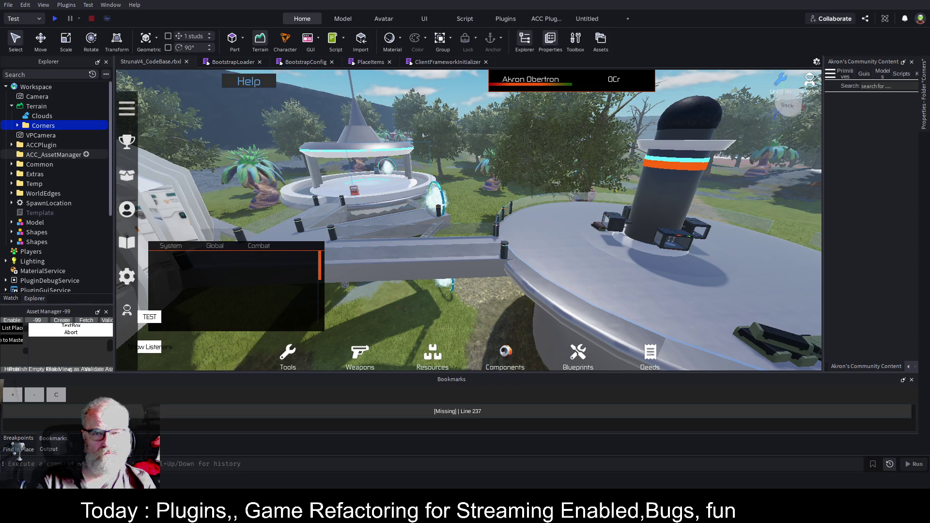
key("ctrl+s")
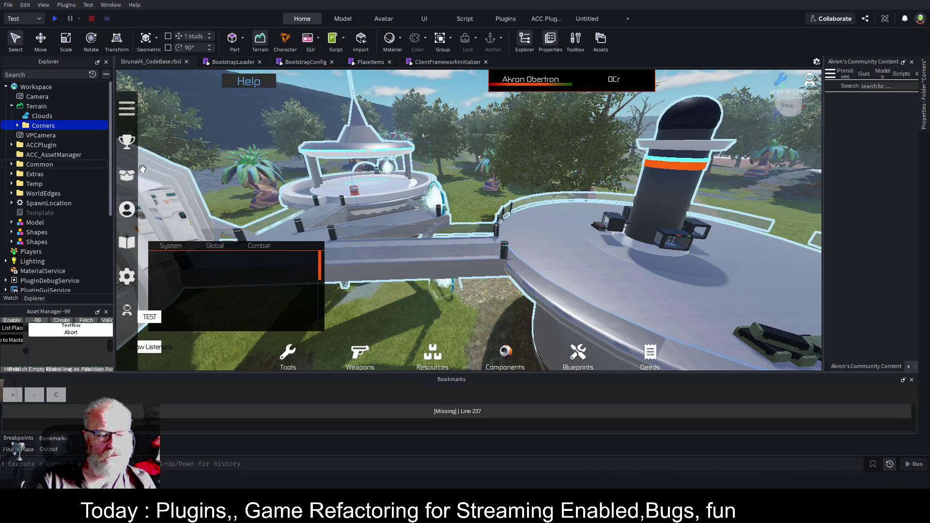
left_click(48, 449)
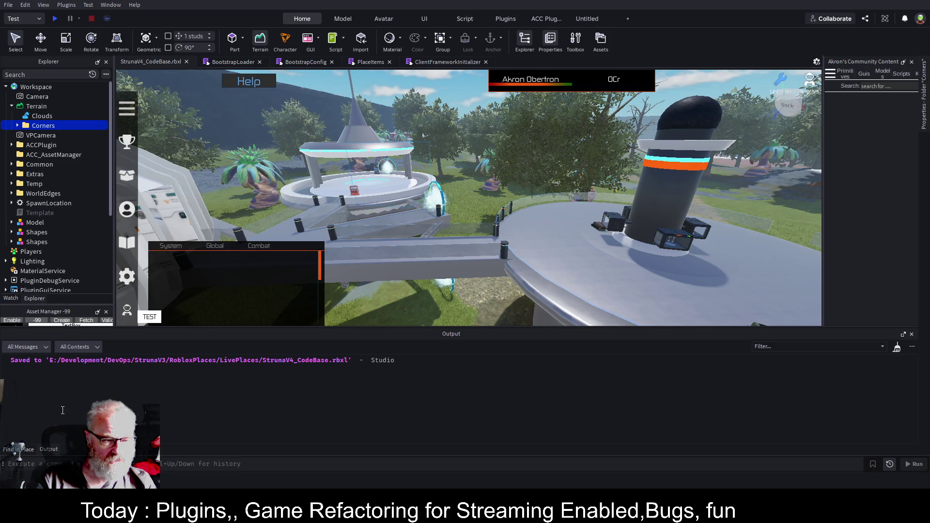
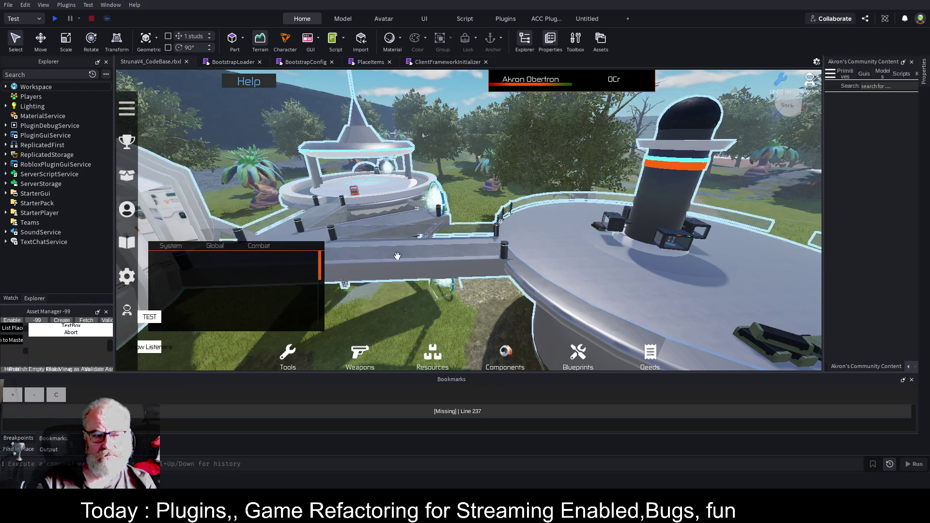
- Dock the Asset Manager panel on the right side and widen it
mouse_move(48, 314)
left_mouse_down()
mouse_move(702, 288)
mouse_move(871, 196)
mouse_move(874, 223)
left_mouse_up()
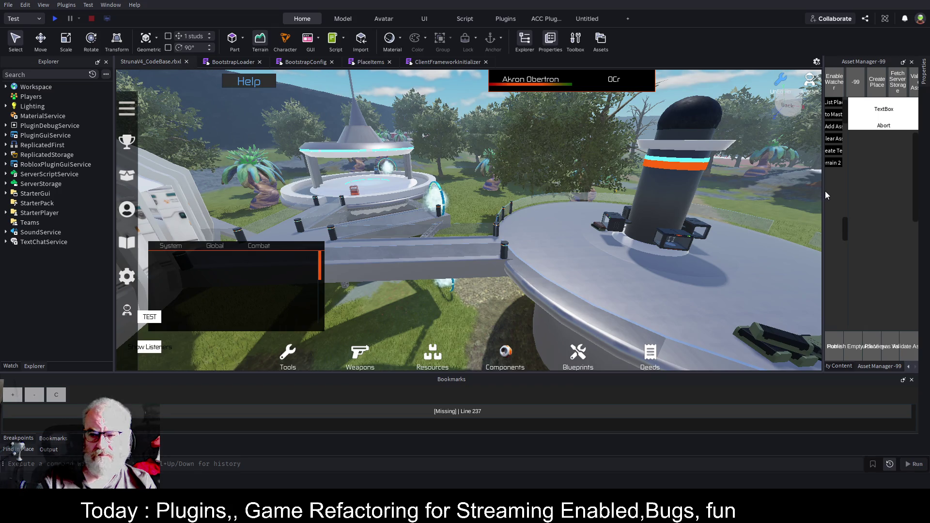
mouse_move(824, 191)
left_mouse_down()
mouse_move(685, 214)
mouse_move(649, 229)
left_mouse_up()
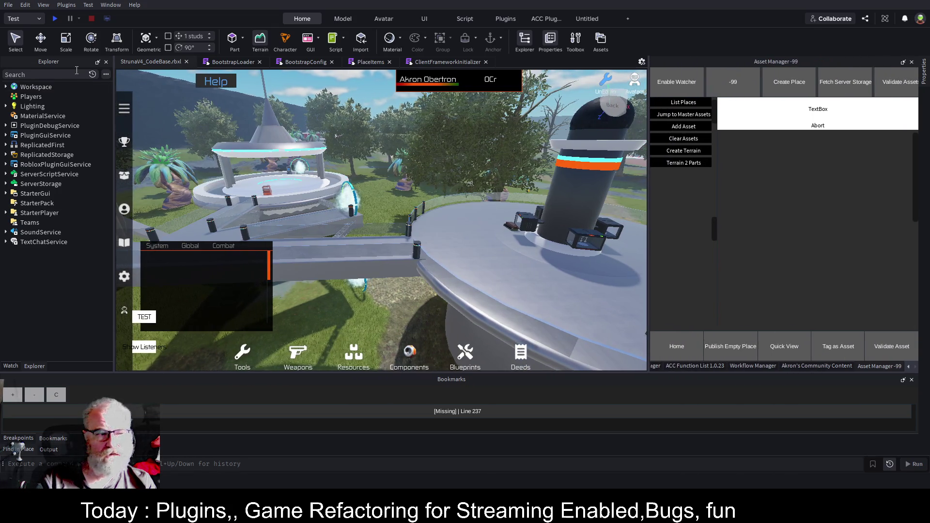
left_click(6, 87)
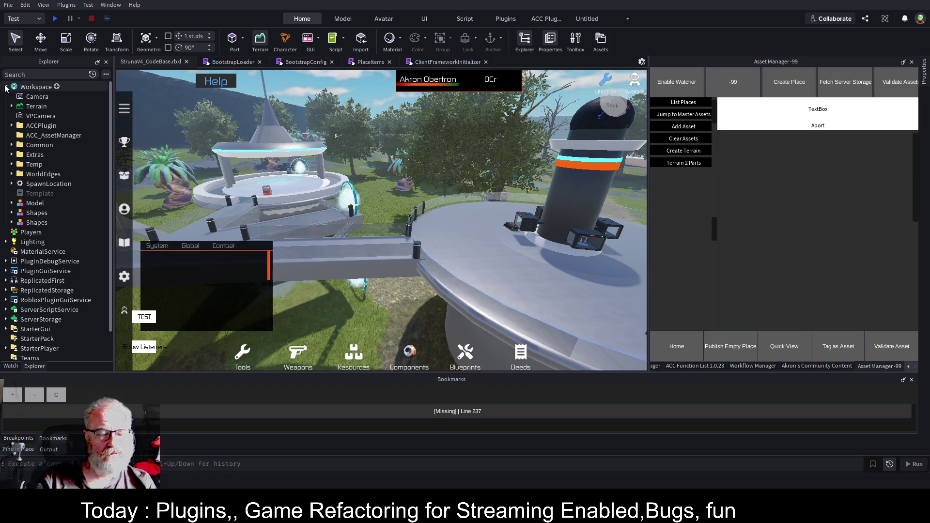
left_click(6, 87)
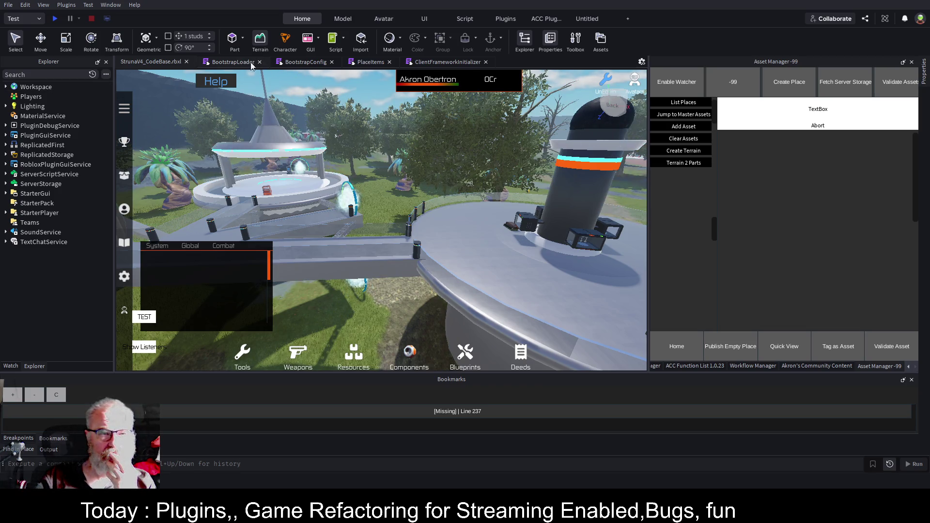
- Close the BootstrapConfig and BootstrapLoader script tabs, leaving ClientFrameworkInitializer in view
left_click(332, 62)
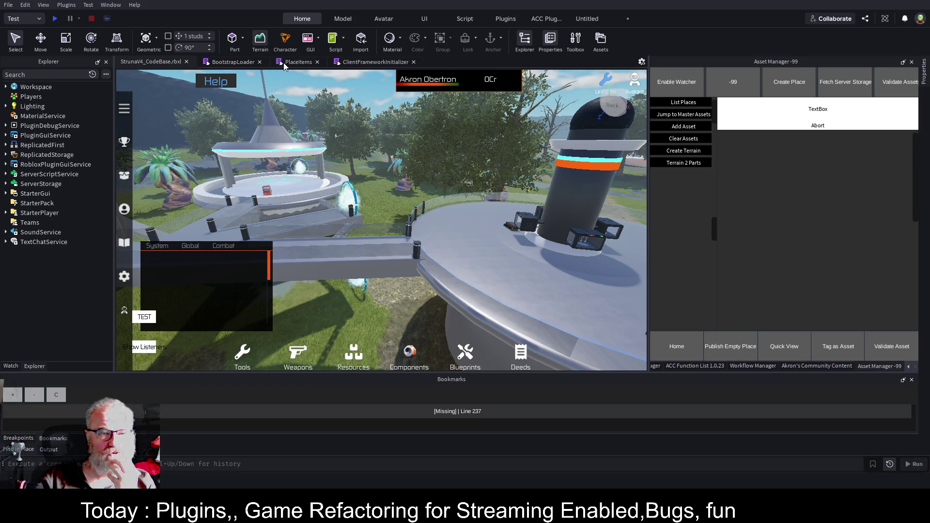
left_click(259, 62)
left_click(293, 62)
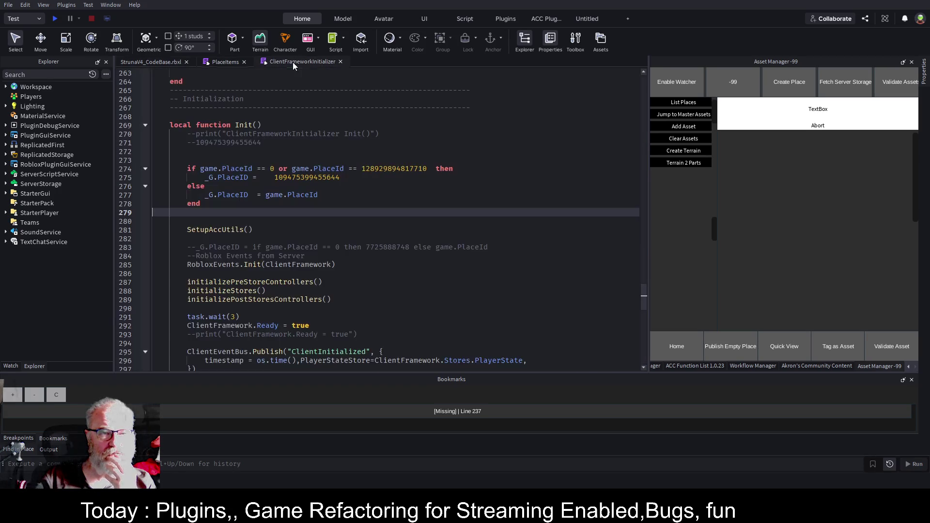
- Close ClientFrameworkInitializer and try a game:GetService Terrain line after line 43, then undo it
left_click(340, 62)
left_click(394, 231)
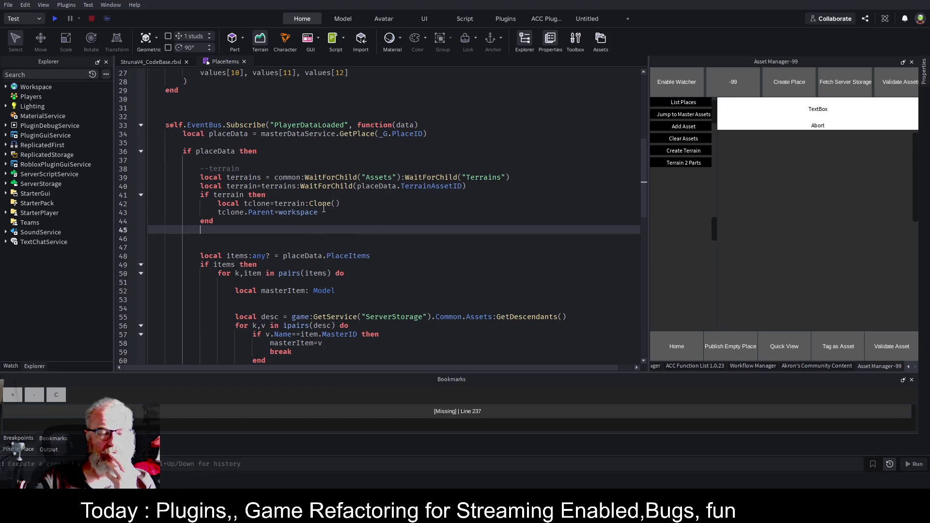
left_click(345, 212)
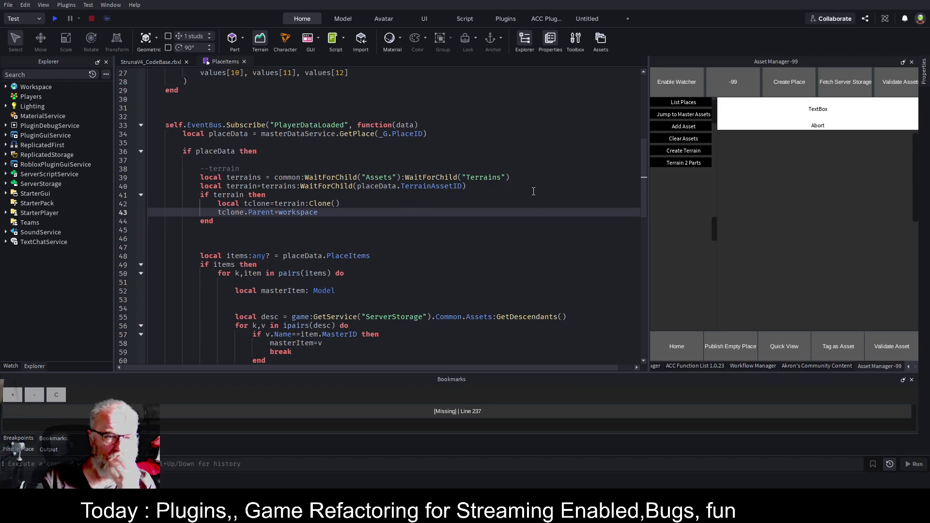
key("Return")
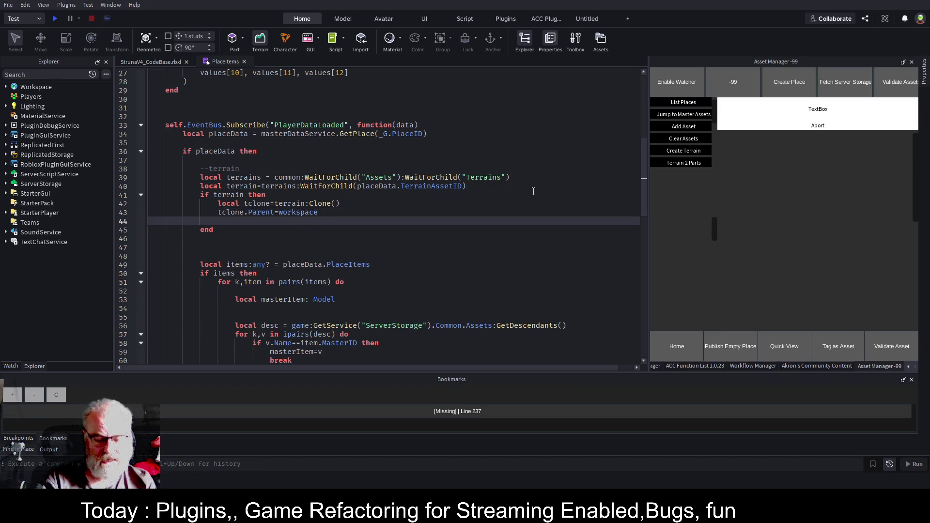
key("BackSpace")
key("BackSpace")
key("BackSpace")
type("game:G")
key("Tab")
type("\"E")
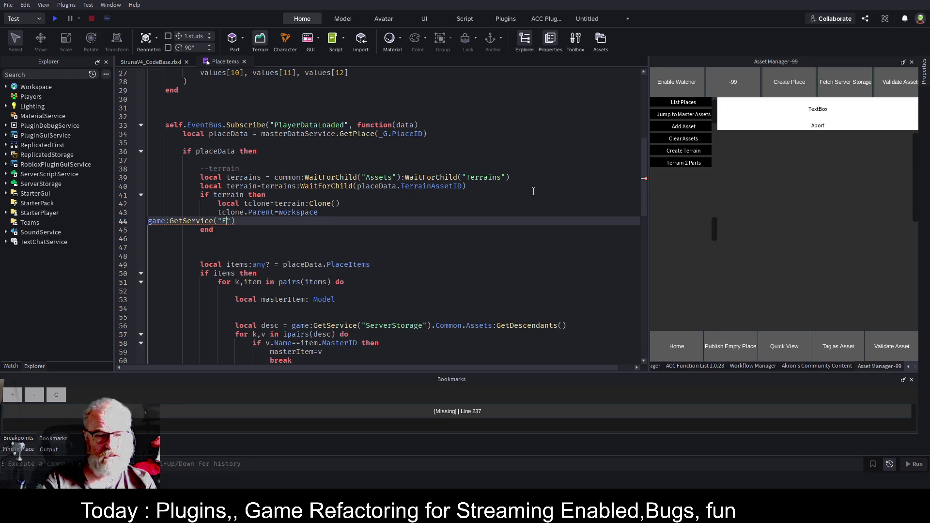
key("BackSpace")
type("Ter")
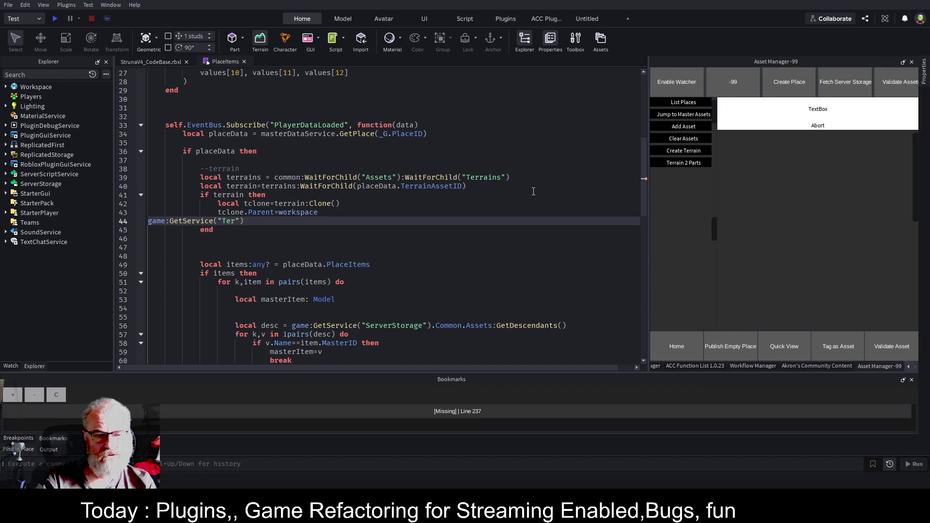
key("BackSpace")
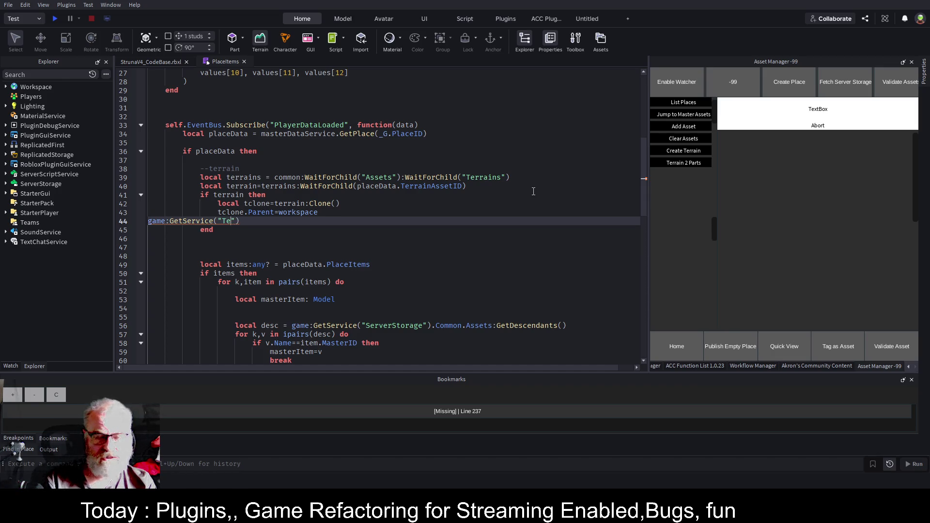
key("Delete")
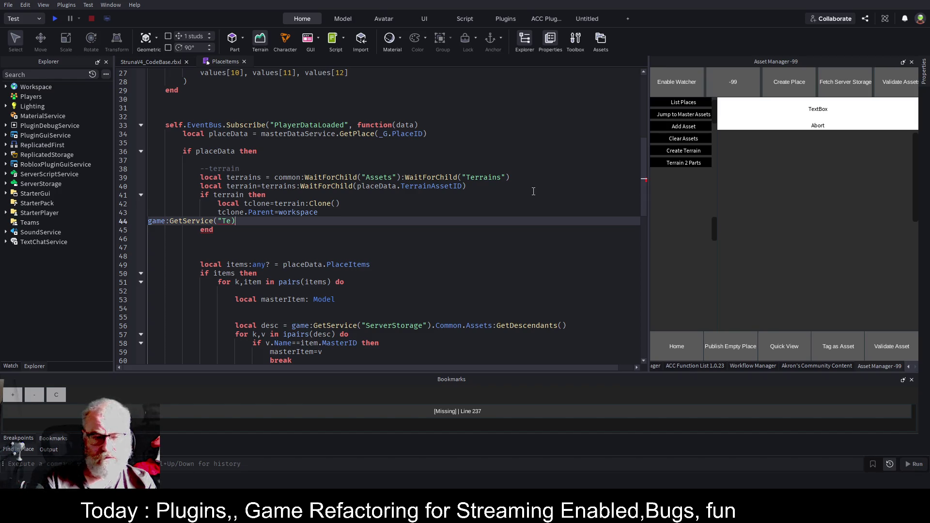
key("ctrl+z")
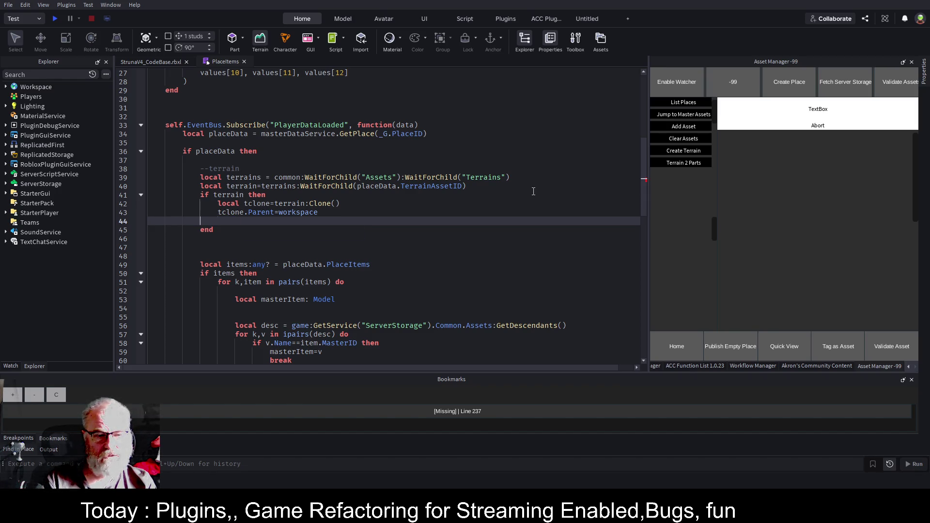
- Write workspace.Terrain.ClearVoxelsAsync_beta() on line 44 and ask the Assistant to explain the code
type("workspace.t")
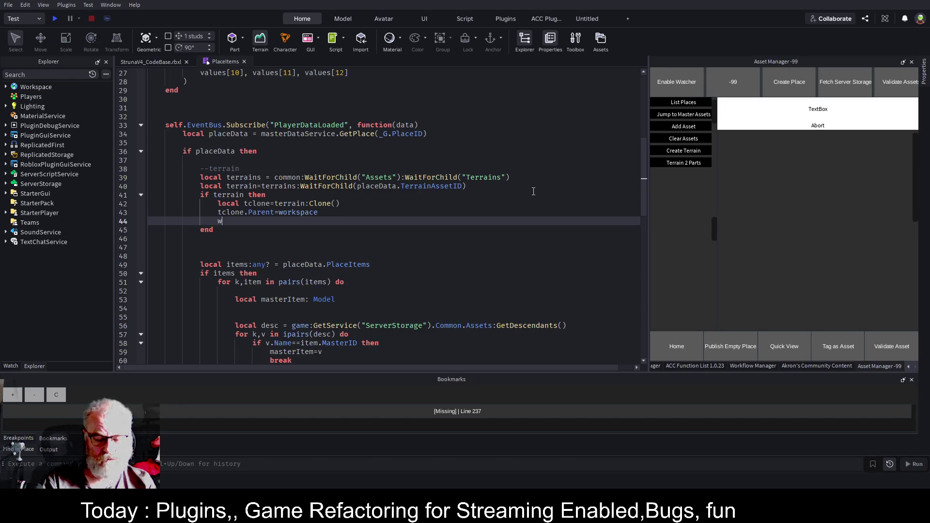
key("Tab")
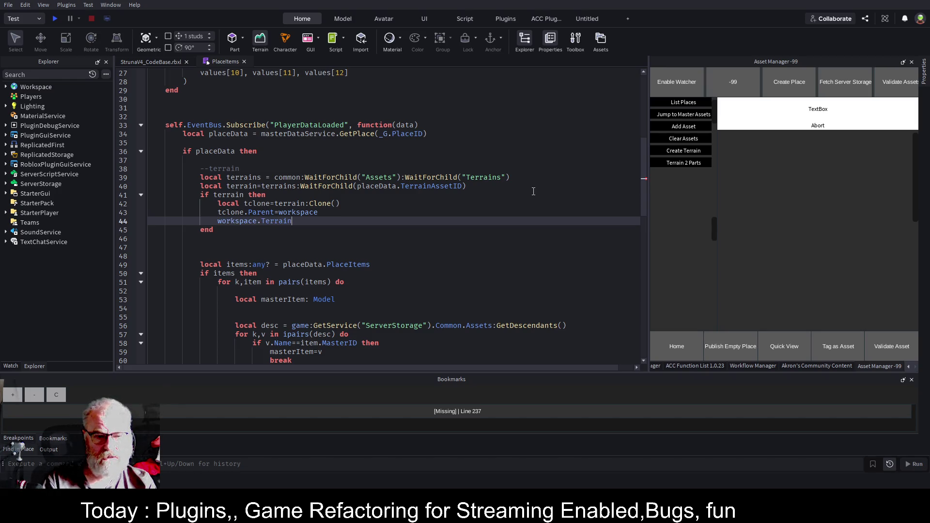
type("cle")
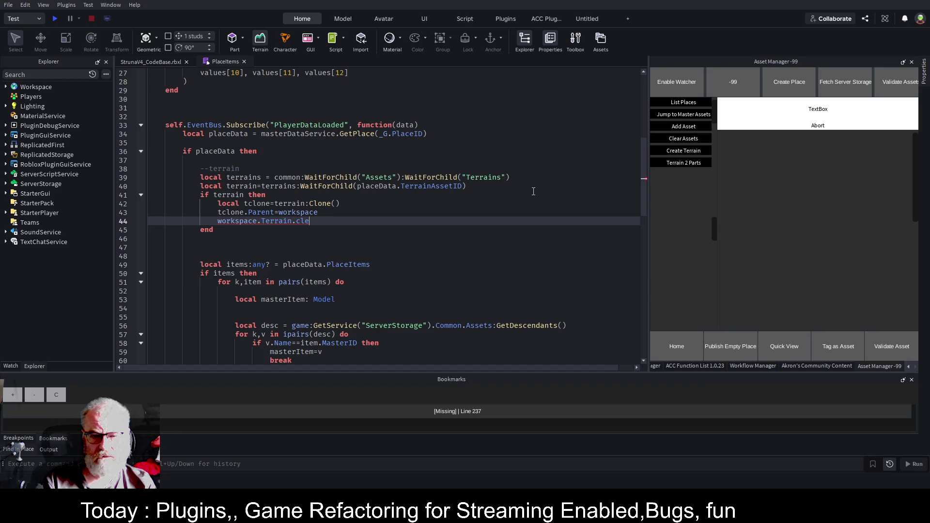
key("Tab")
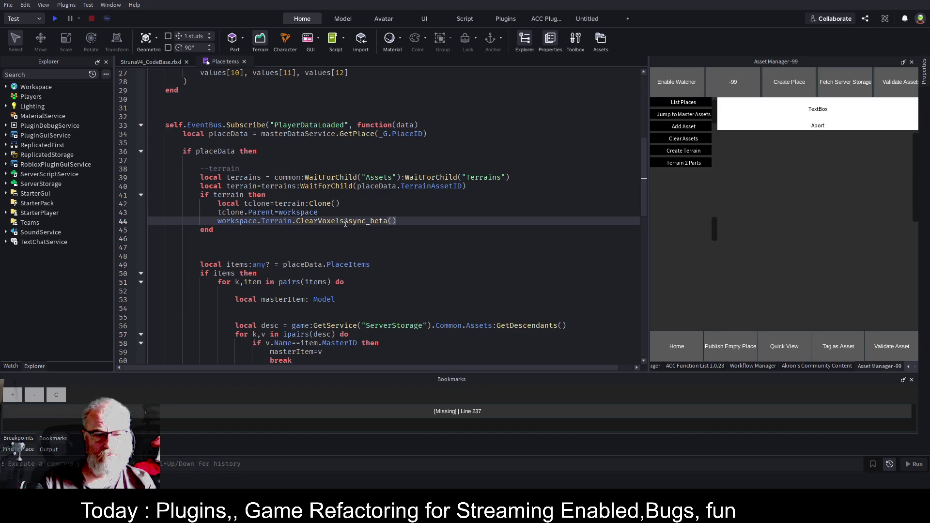
left_click(408, 214)
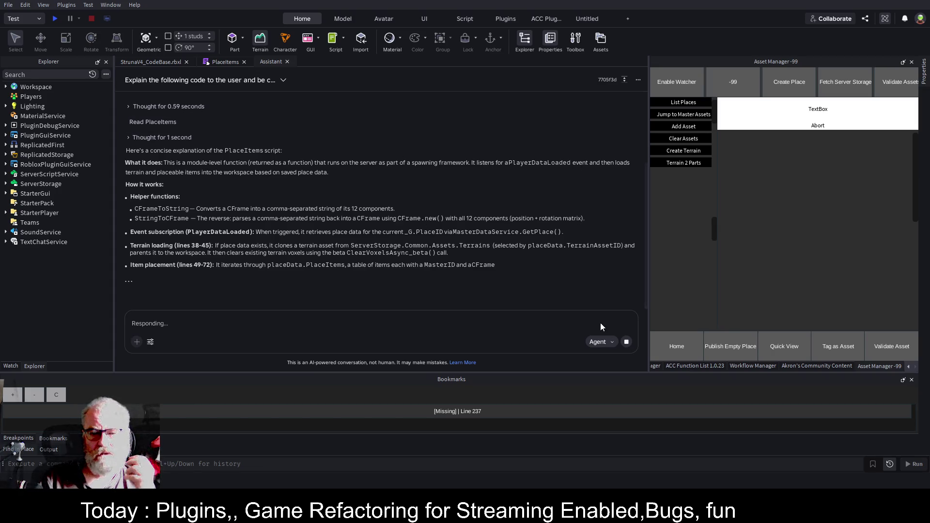
- Stop and close the Assistant, returning to the ClearVoxelsAsync_beta call on line 44
left_click(626, 342)
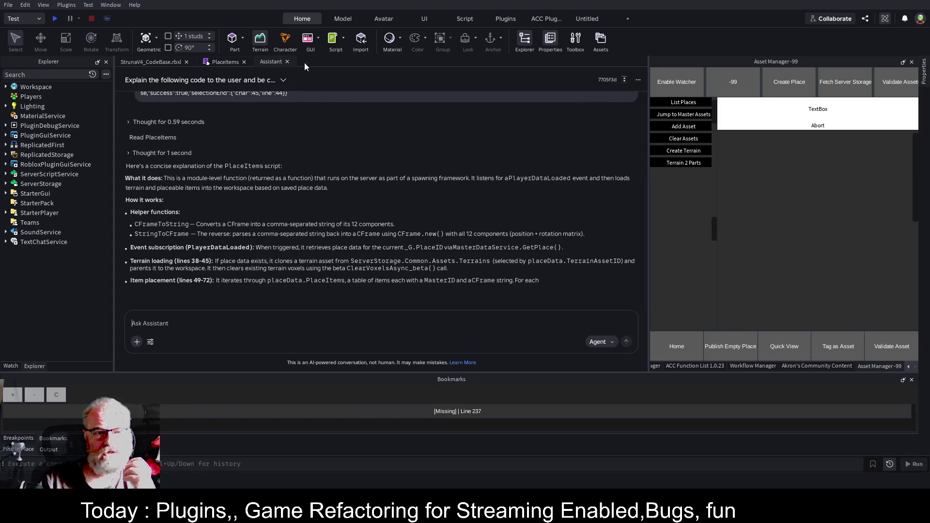
left_click(286, 61)
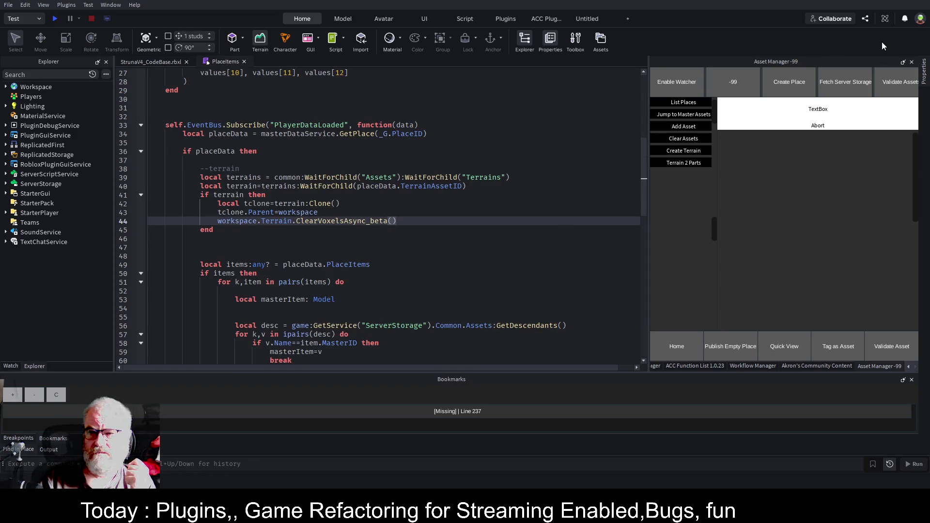
double_click(328, 221)
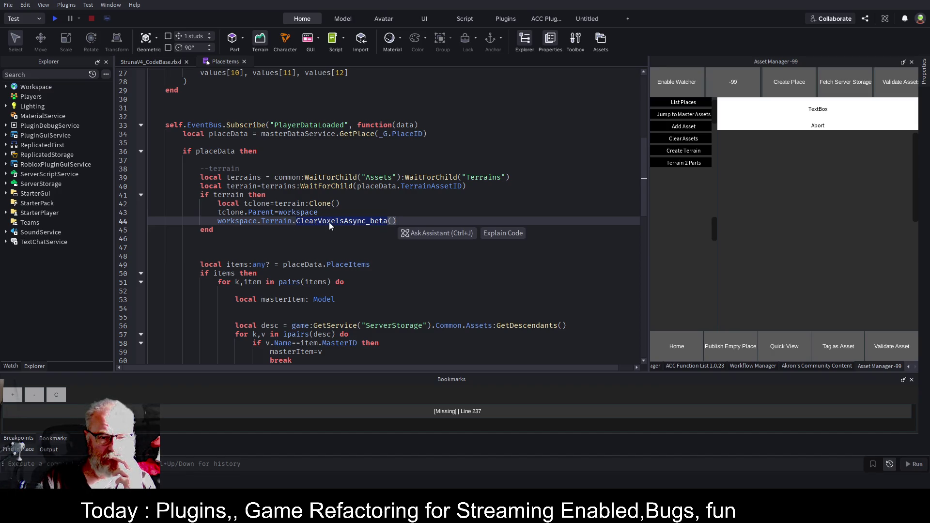
left_click(525, 283)
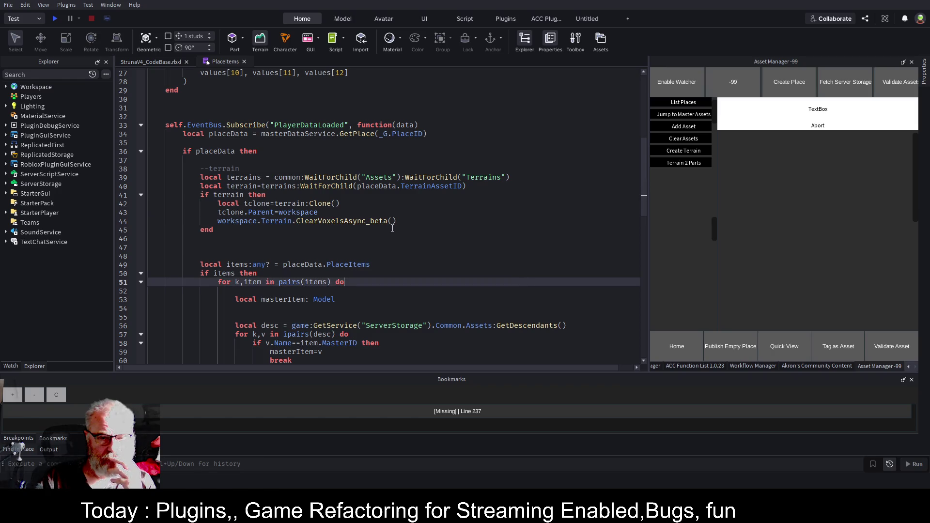
left_click(349, 221)
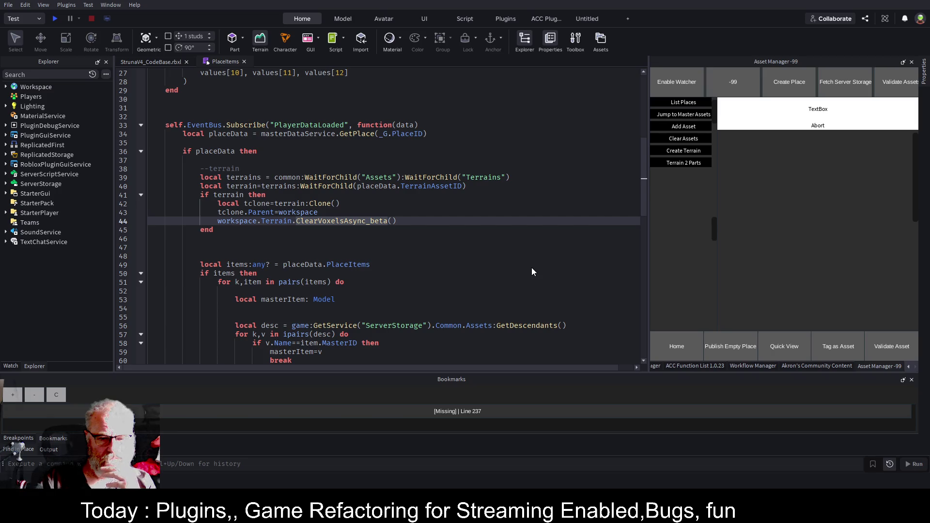
left_click(564, 274)
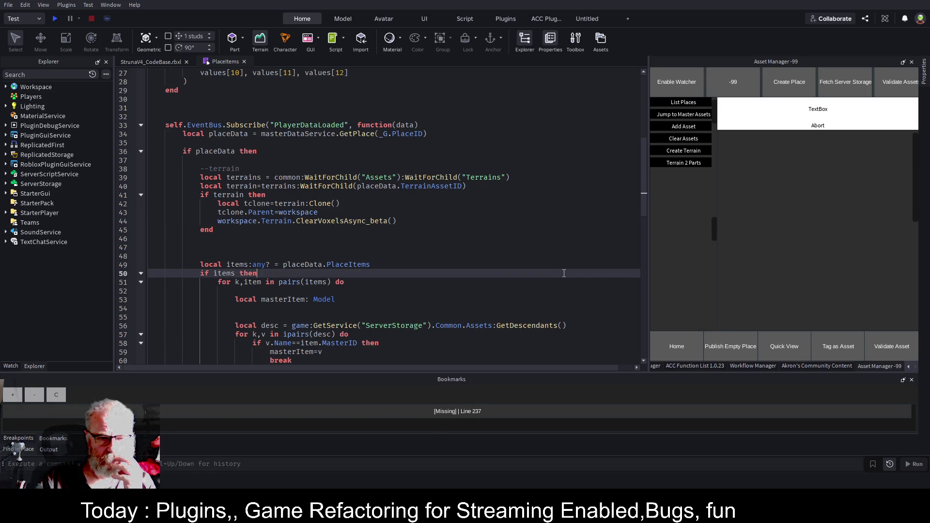
- Replace ClearVoxelsAsync_beta with Clear via autocomplete and start a playtest with F5
double_click(345, 220)
type("cle")
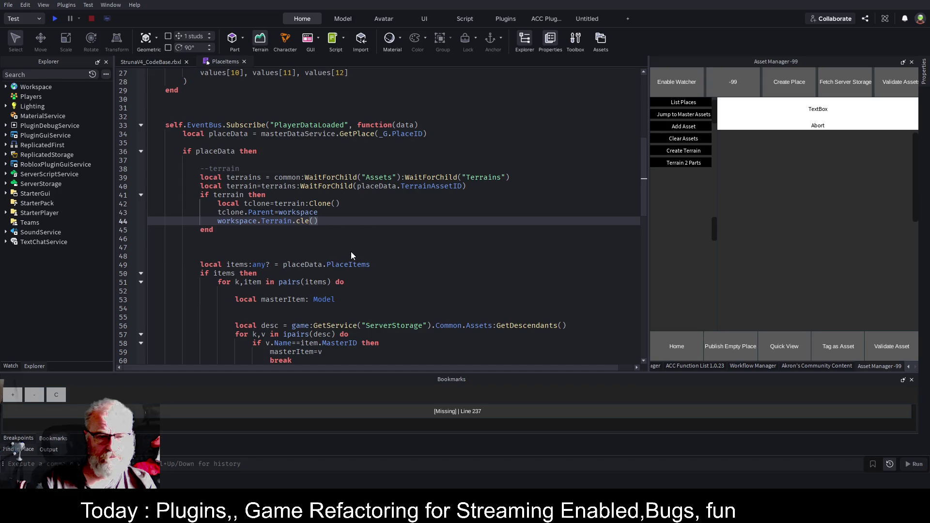
key("Tab")
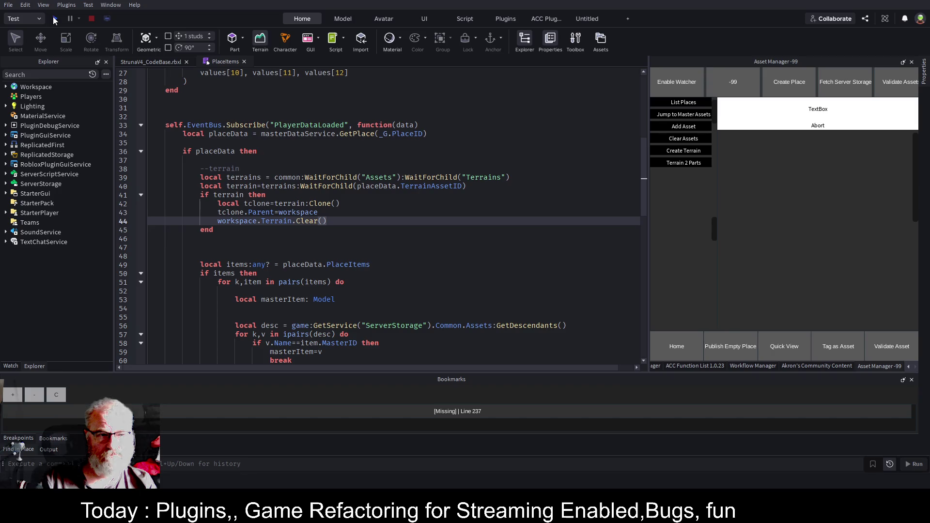
key("F5")
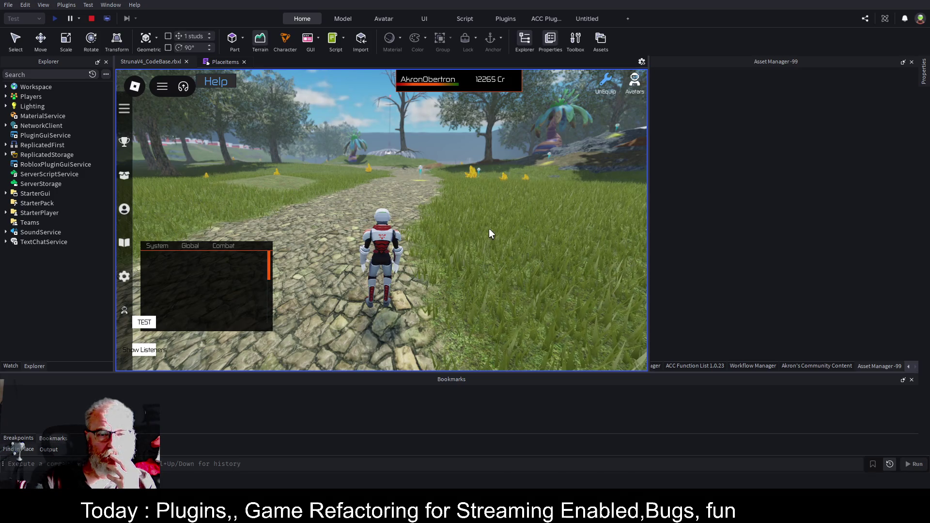
- Look around the loaded terrain and switch the playtest view from Client to Server
key("Left")
key("Left")
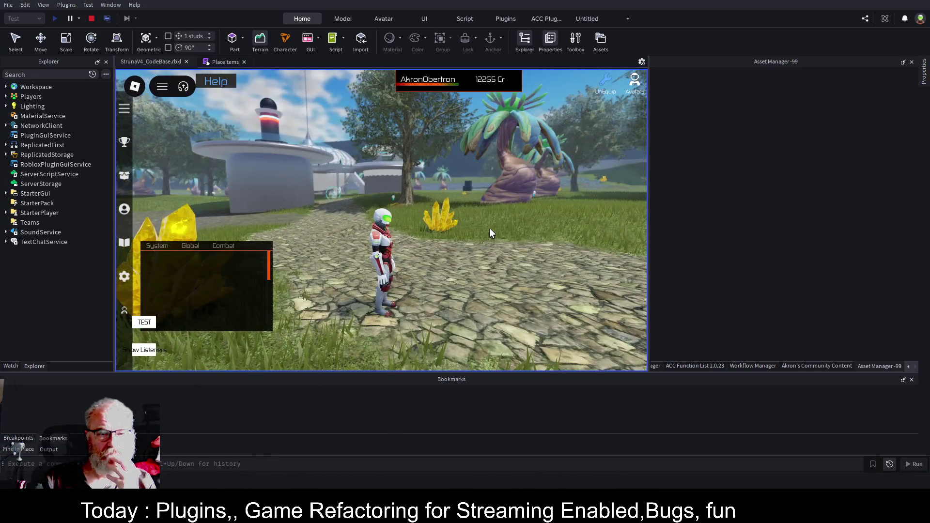
key("Left")
key("Left")
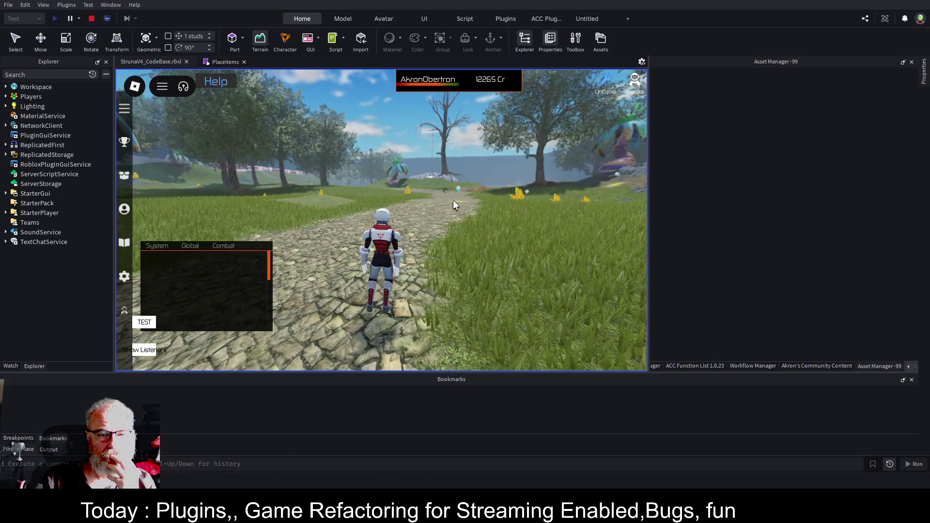
left_click(107, 20)
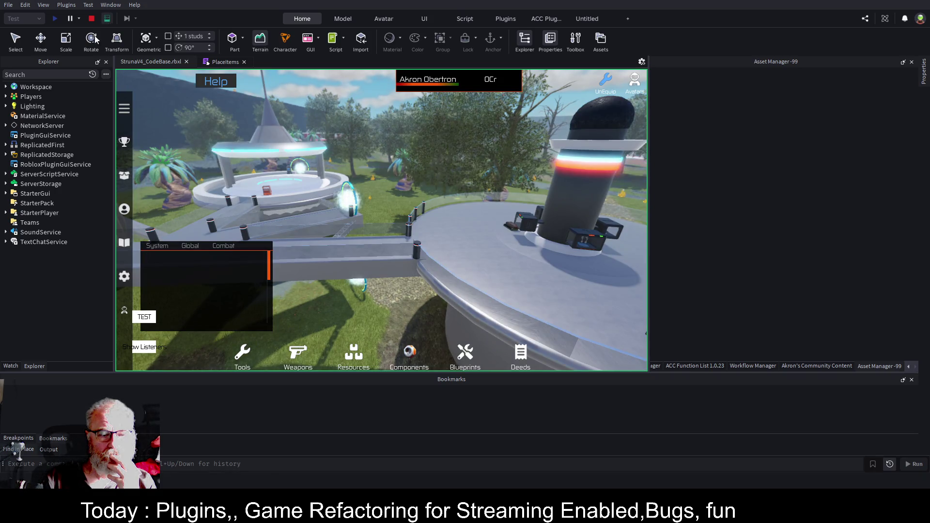
- Scroll the Output log up to the line 44 Clear error, then stop the playtest
left_click(50, 450)
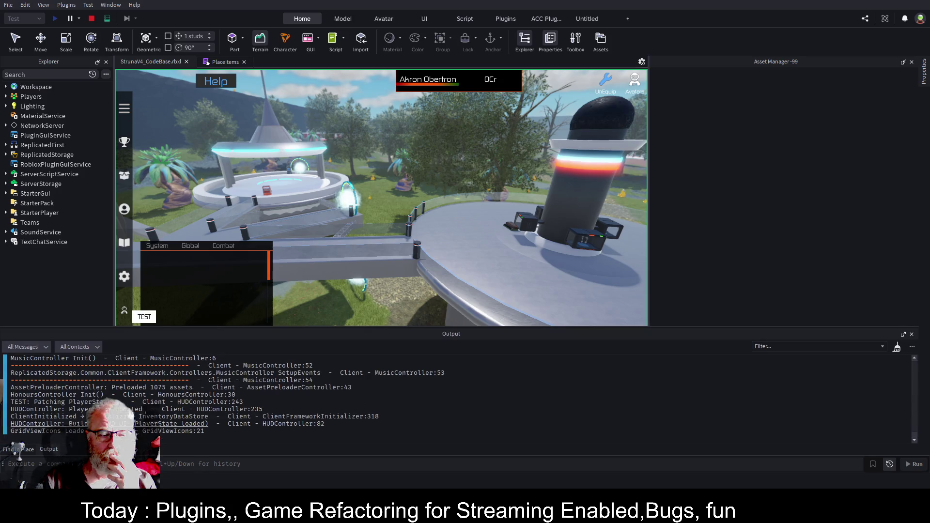
scroll(412, 378, "up", 5)
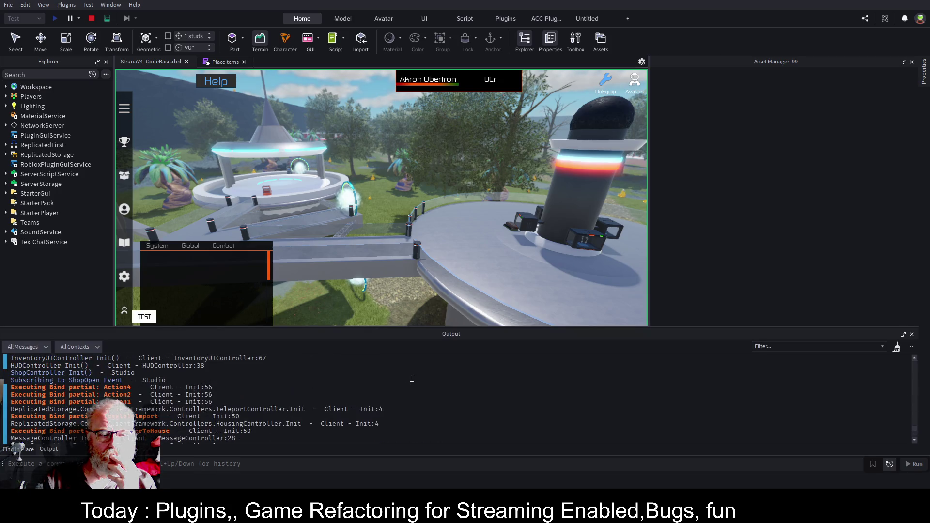
scroll(412, 377, "up", 6)
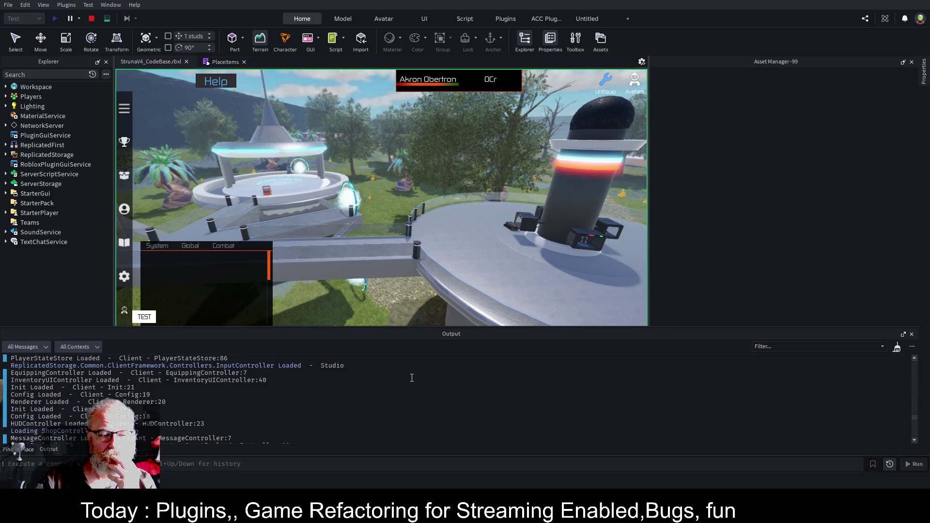
scroll(412, 378, "up", 1)
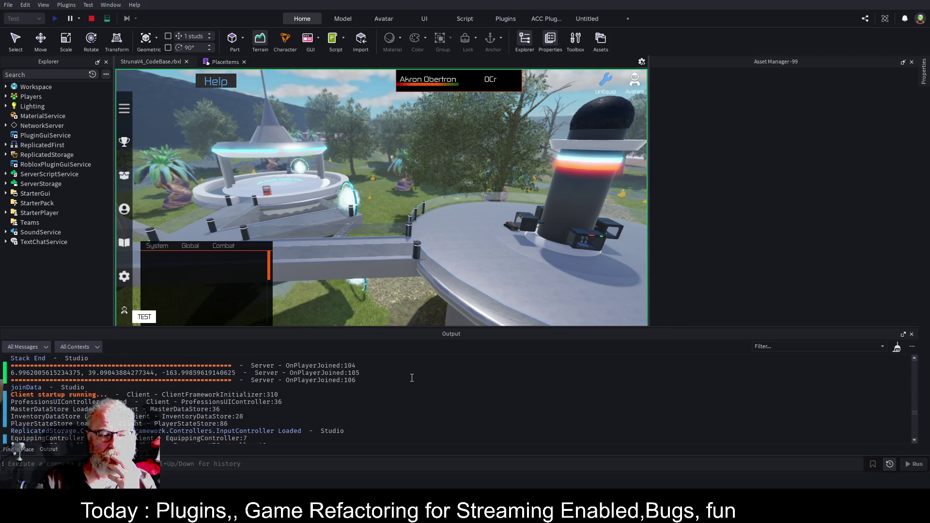
scroll(412, 378, "up", 2)
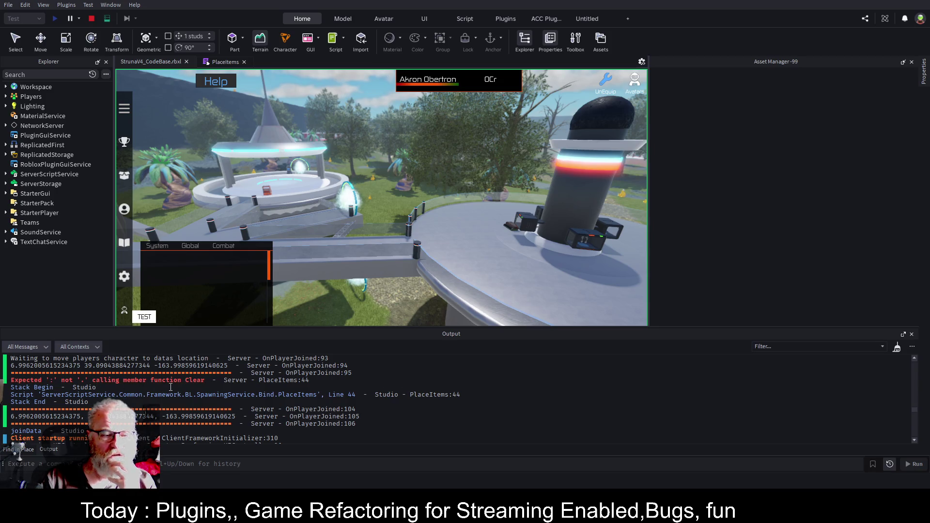
left_click(91, 18)
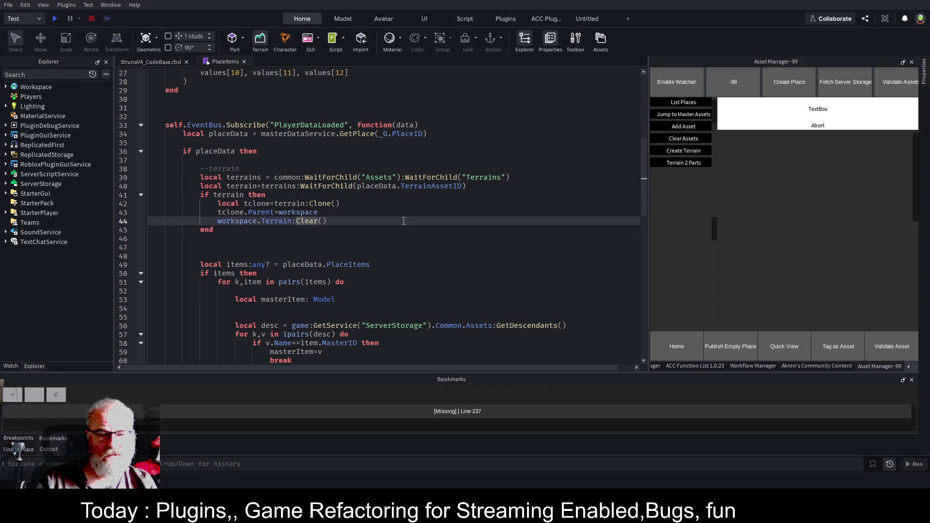
- Start a new playtest and run the character across the snowy terrain to the black jeep
left_click(360, 202)
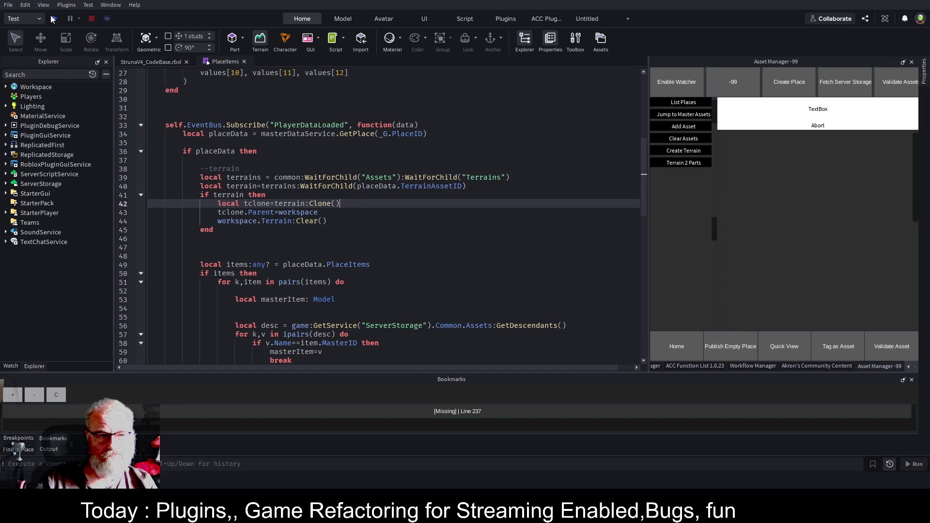
left_click(53, 19)
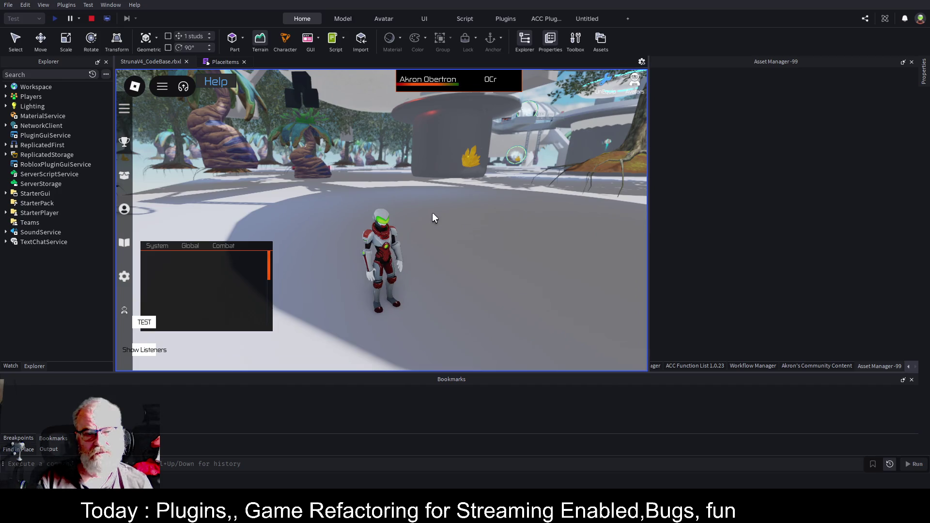
key("w")
key("a")
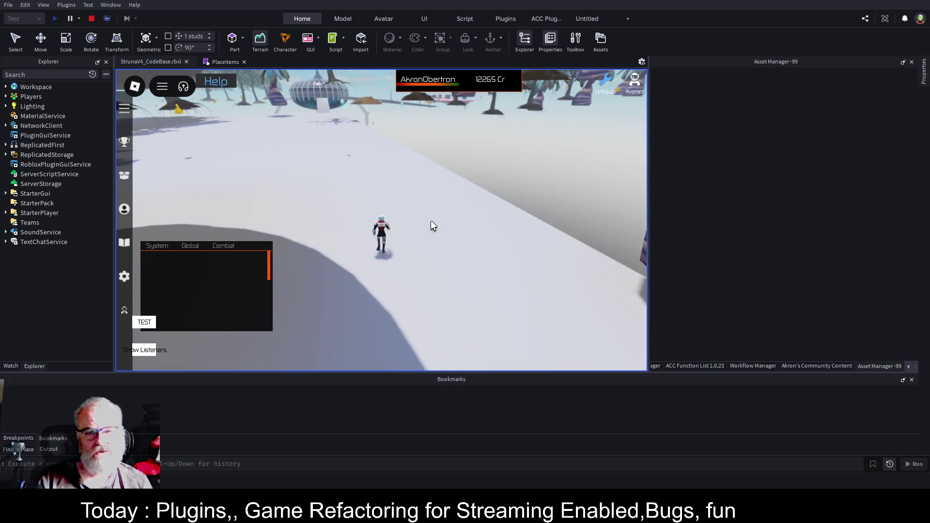
key("a")
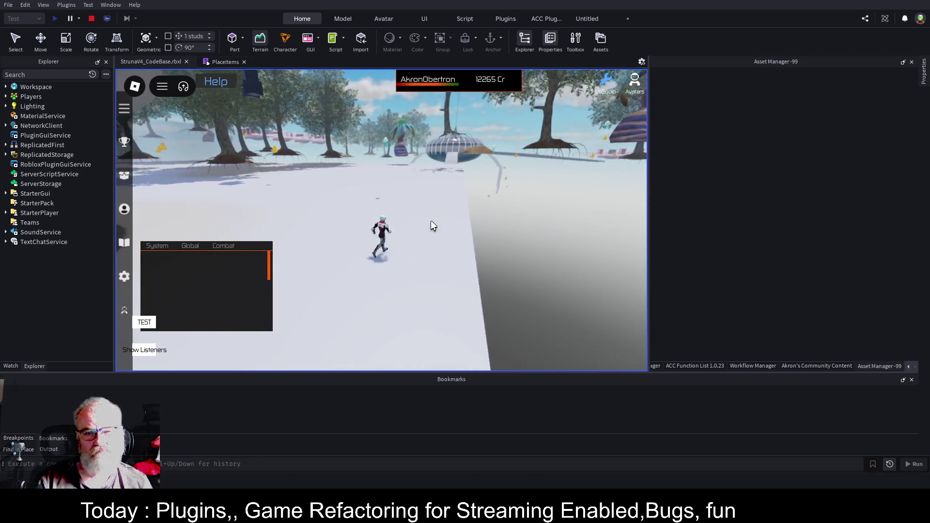
key("a")
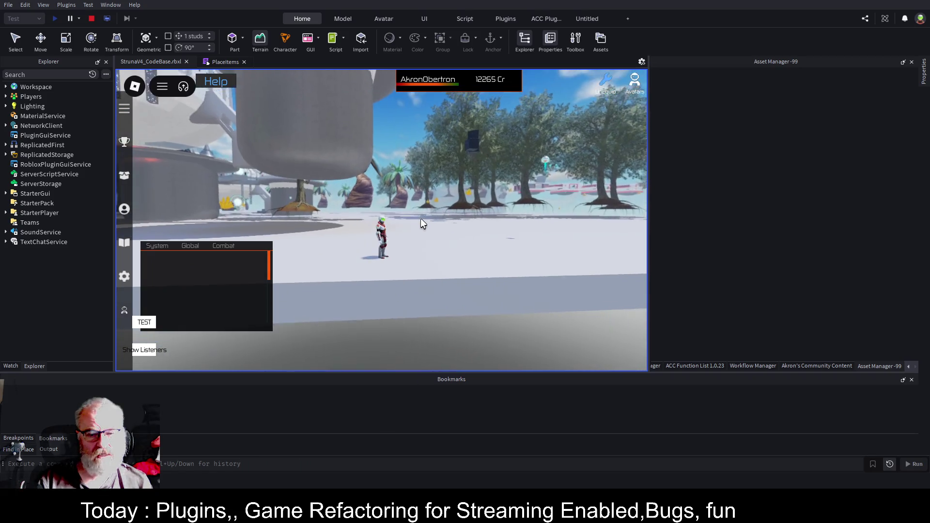
key("a")
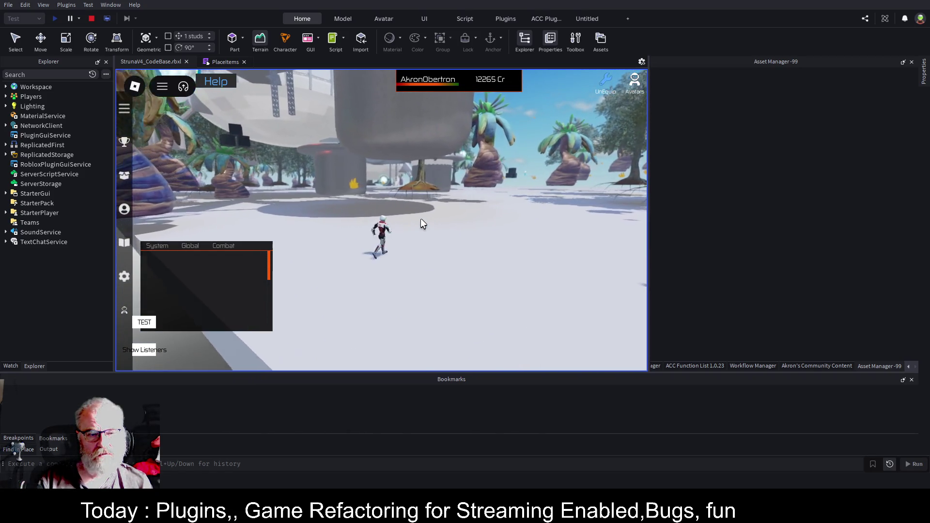
key("w")
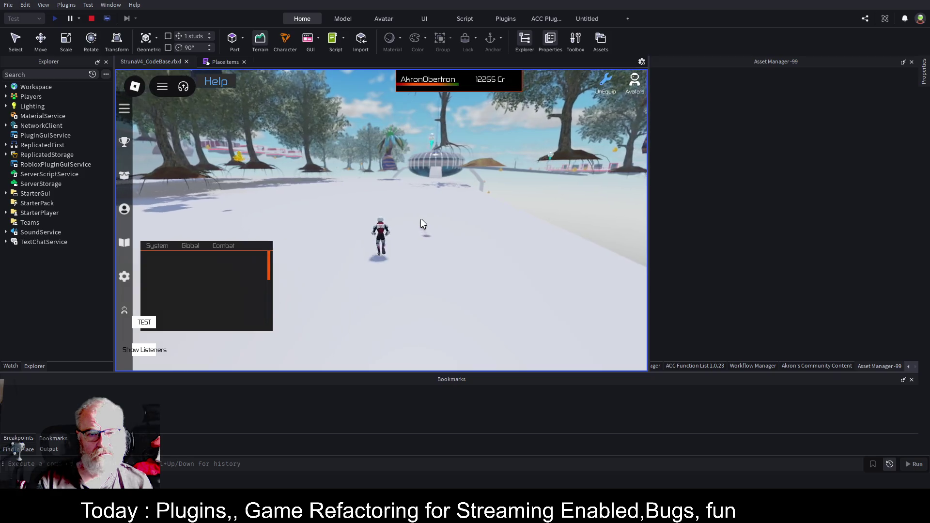
key("d")
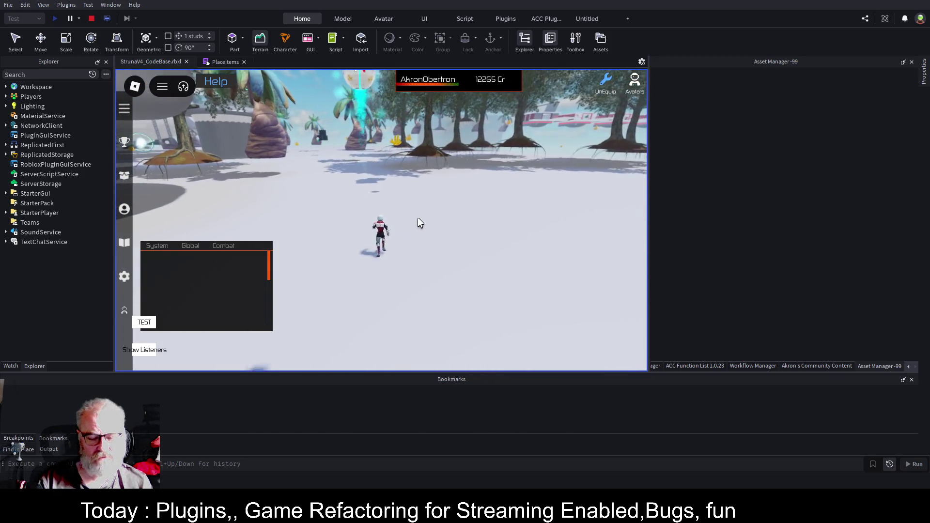
key("a")
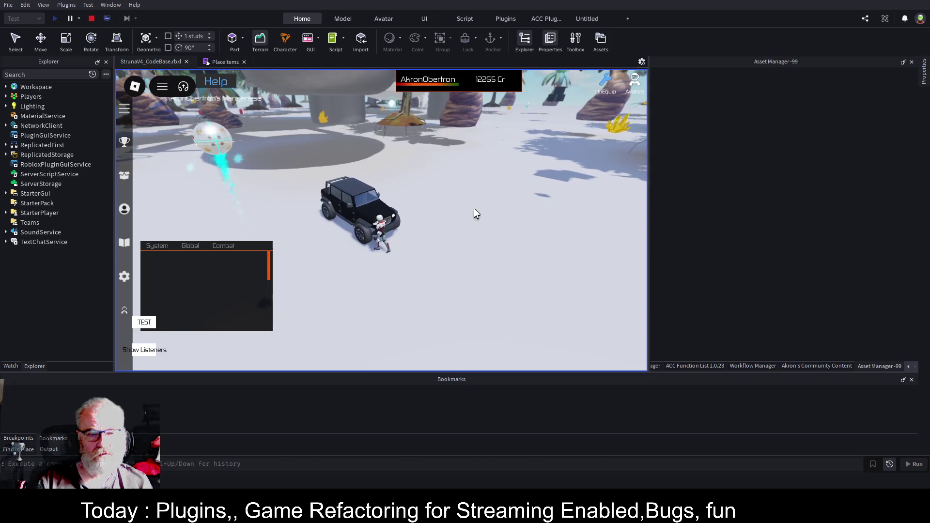
key("w")
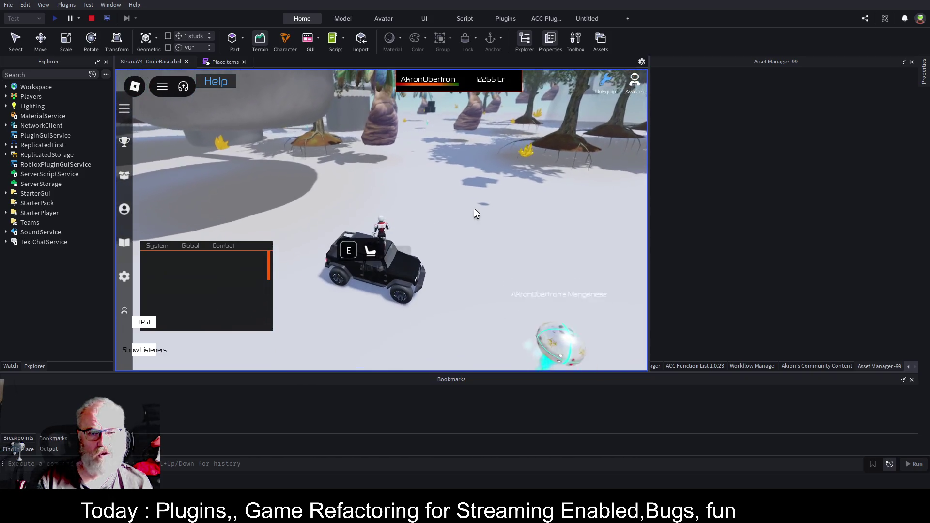
key("d")
- Get into the jeep and drive it around the terrain
key("e")
key("w")
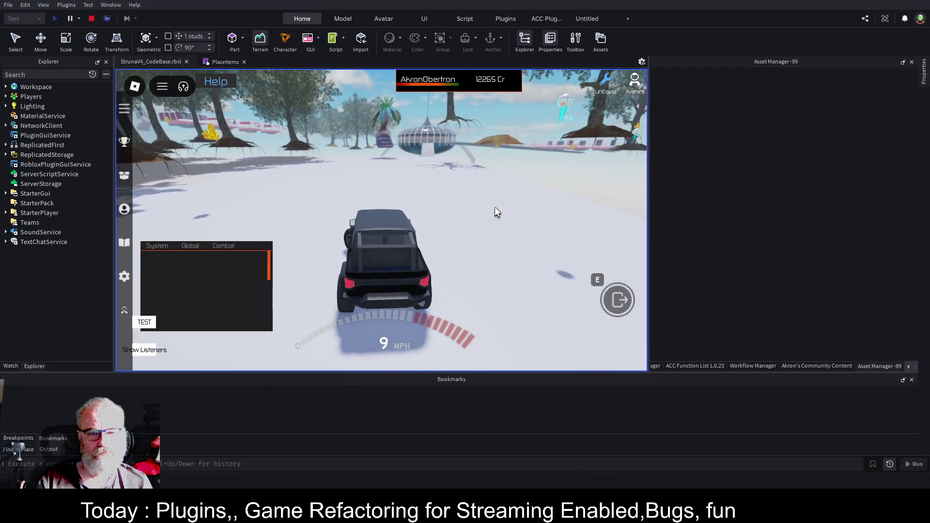
key("a")
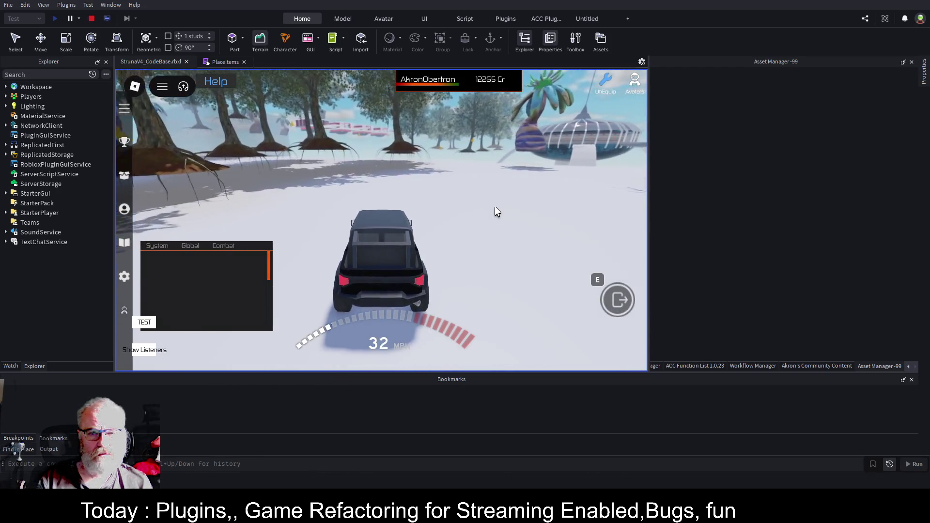
key("d")
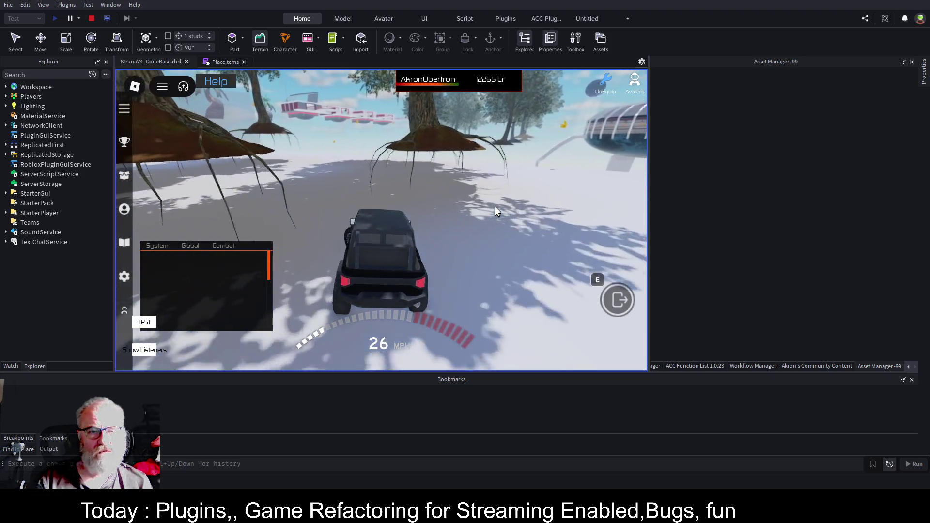
key("a")
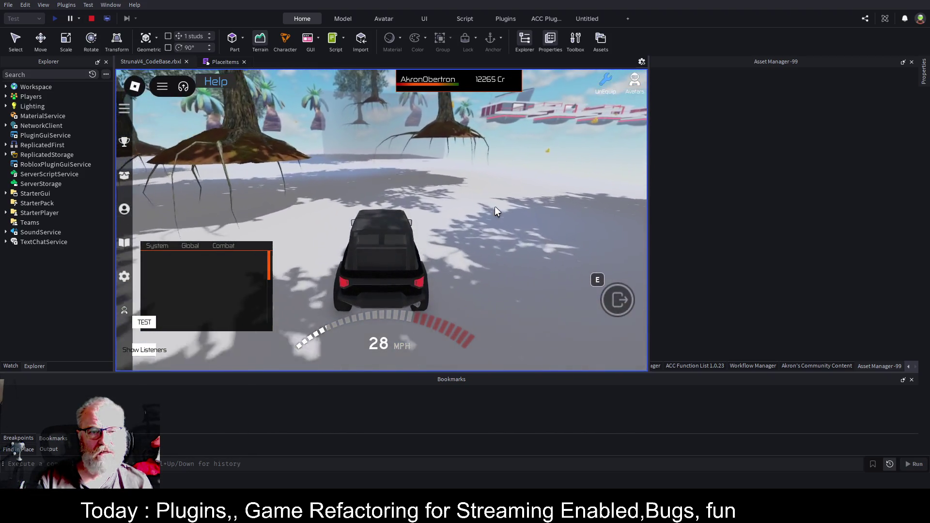
key("a")
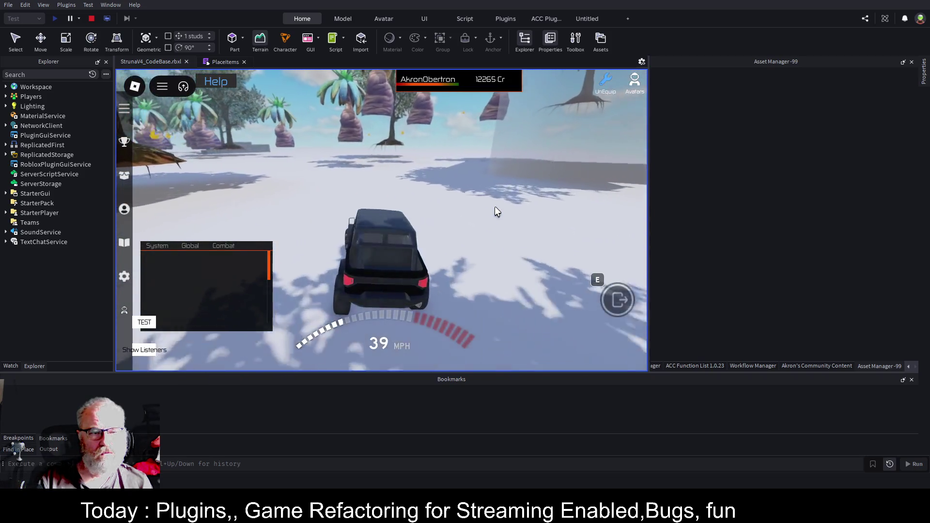
key("w")
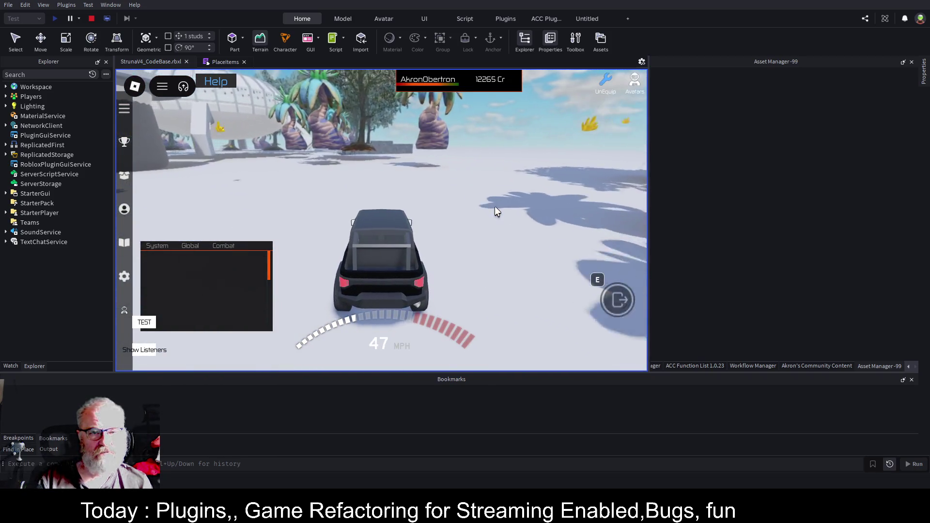
key("w")
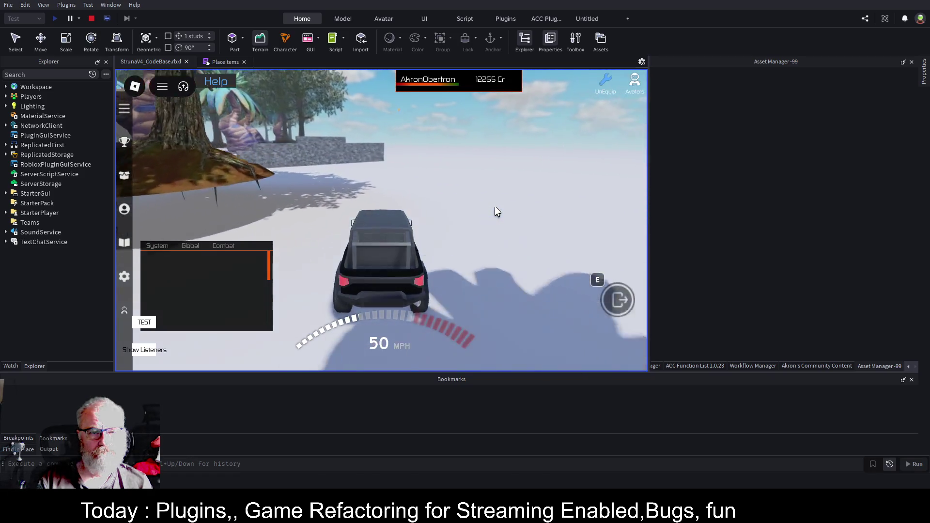
- Climb out of the jeep and walk the character up and across the stone steps
key("e")
key("w")
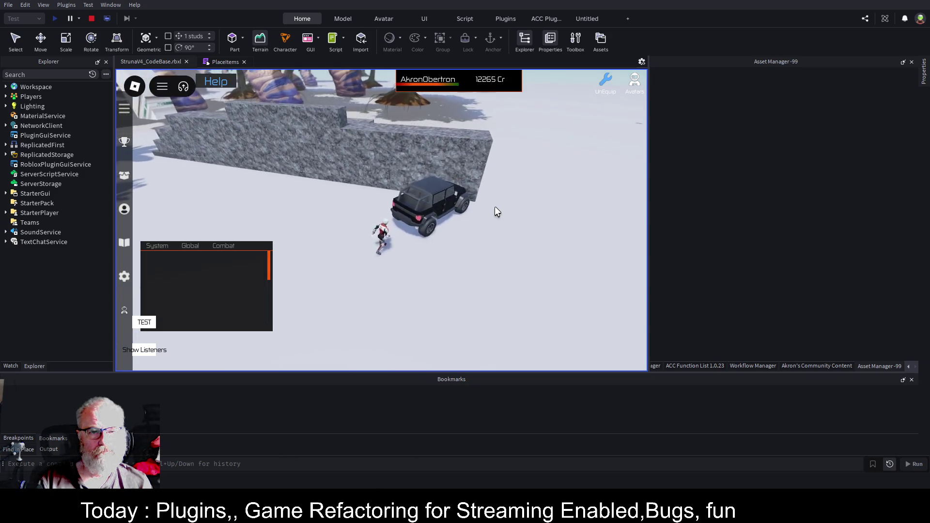
key("w")
key("w")
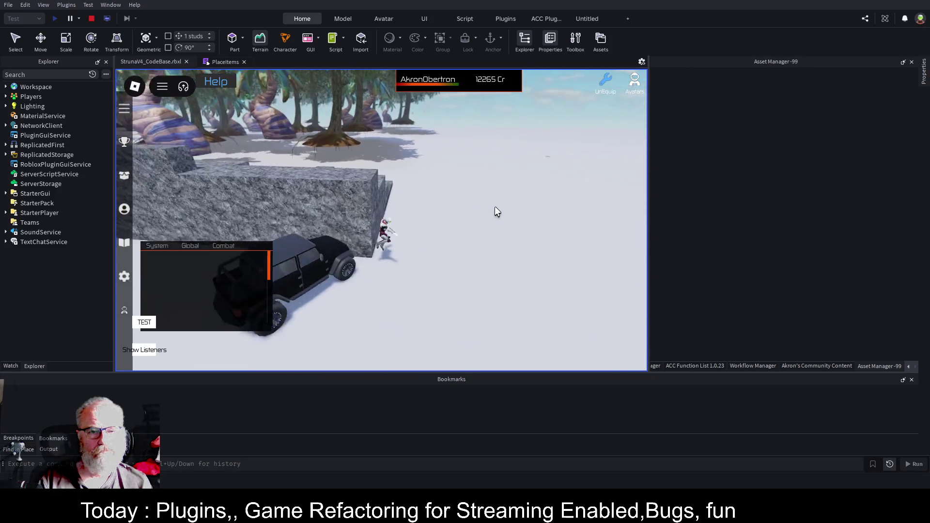
key("w")
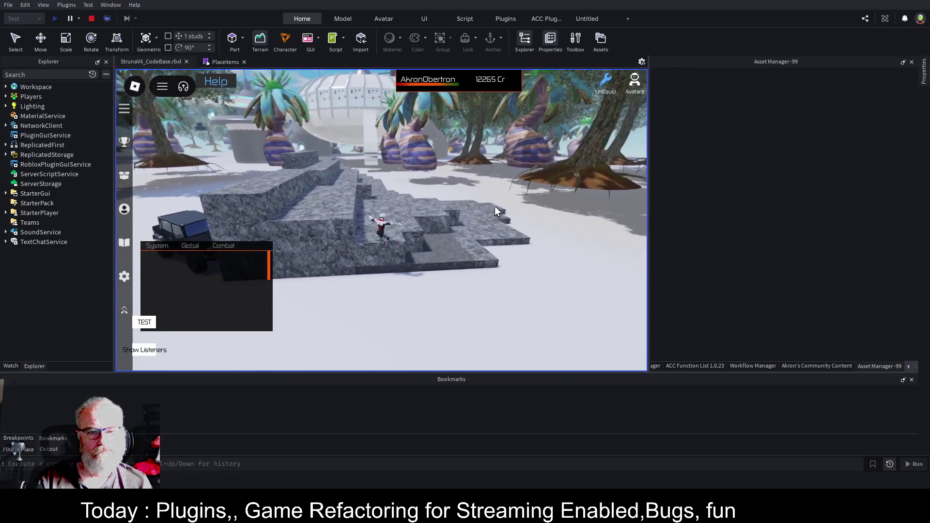
key("w")
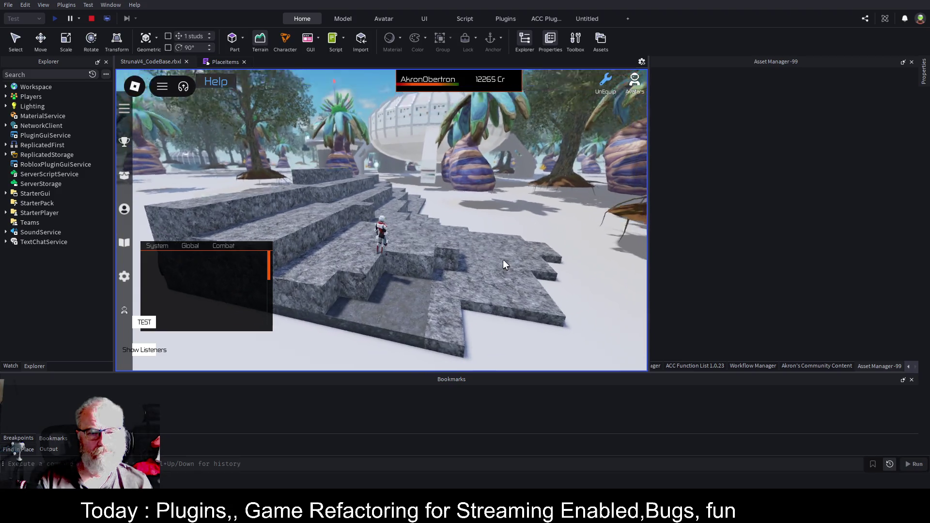
key("w")
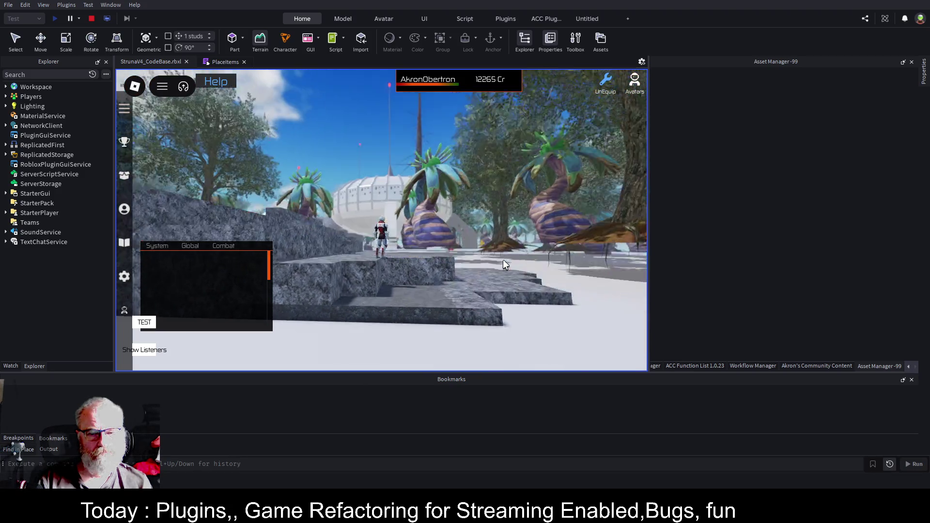
key("w")
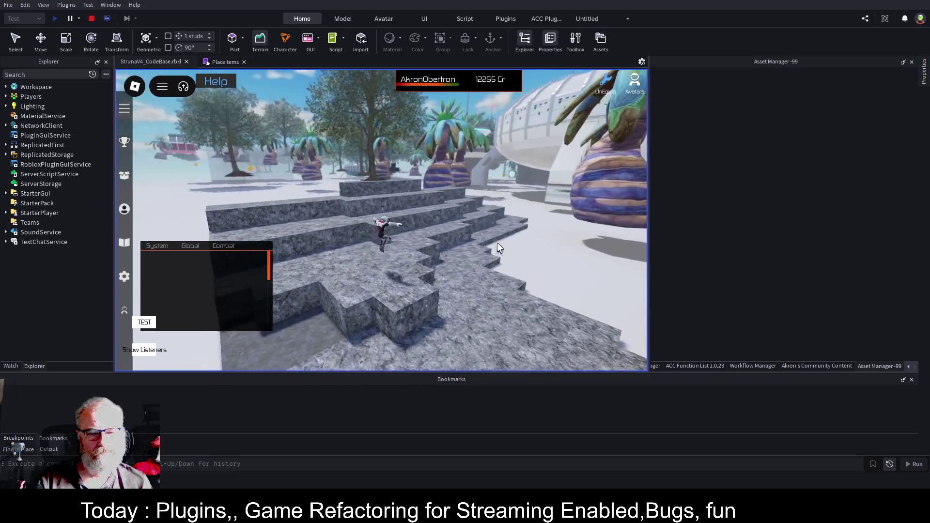
key("w")
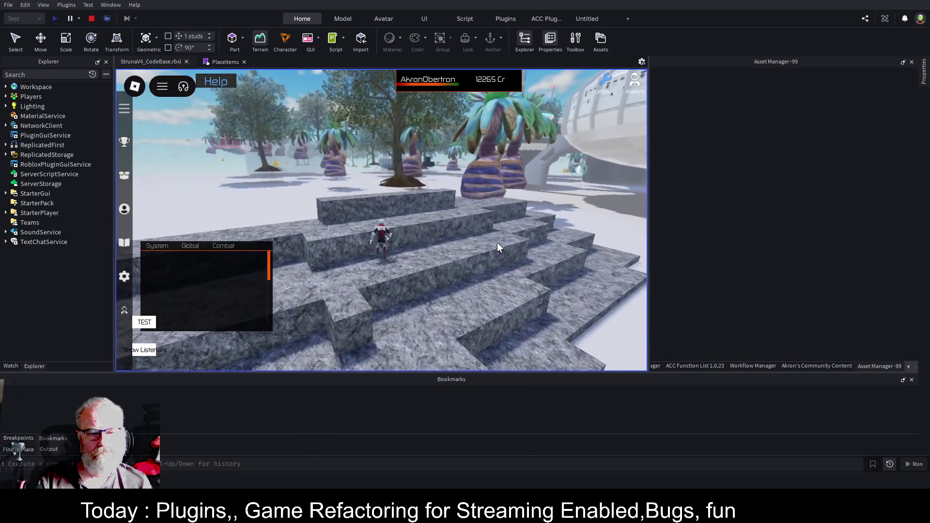
key("w")
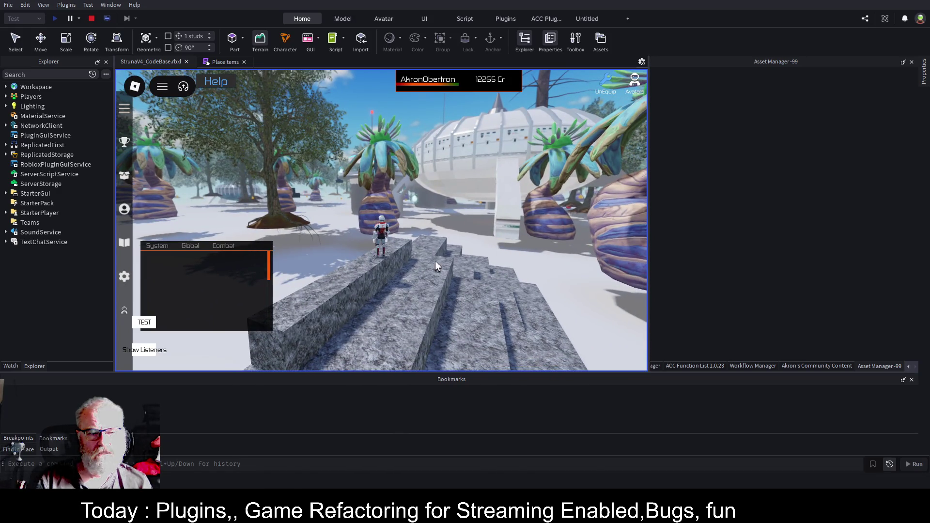
- Equip OOF001 from the Tools inventory, move the chat window up, and try mining the stone
key("i")
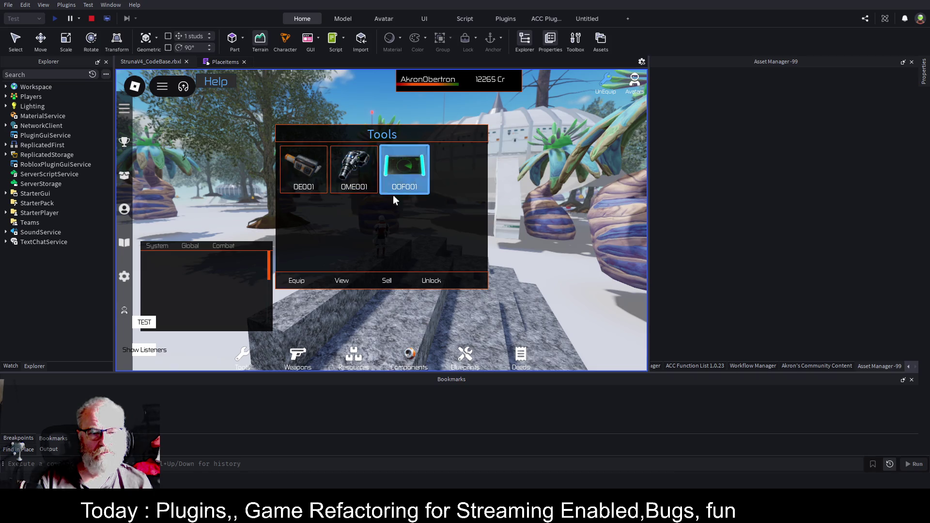
left_click(291, 283)
left_click_drag(208, 288, 221, 217)
left_click(469, 275)
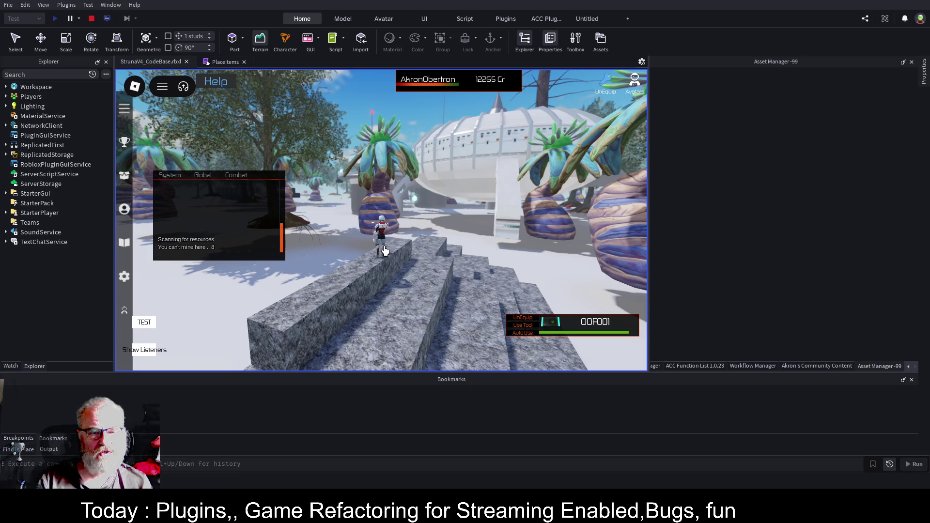
- Walk the character along the stone wall, then end the playtest
key("a")
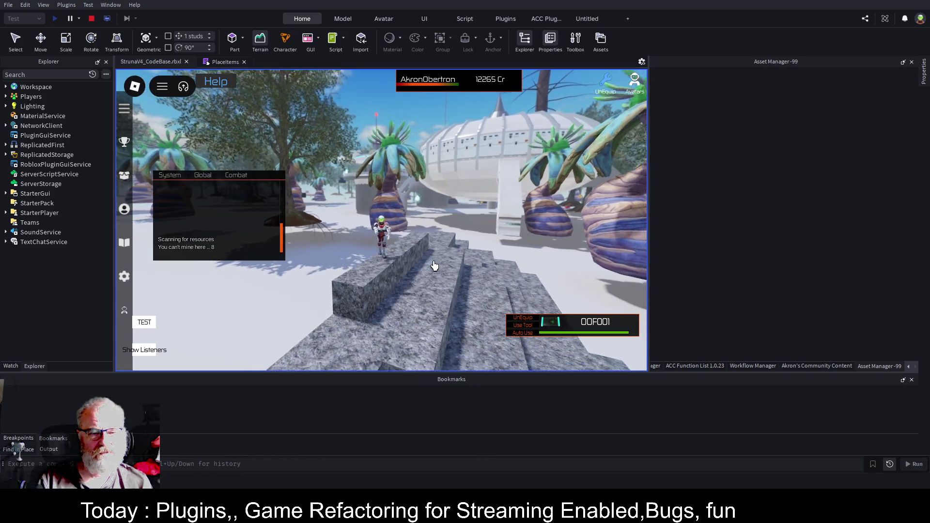
key("a")
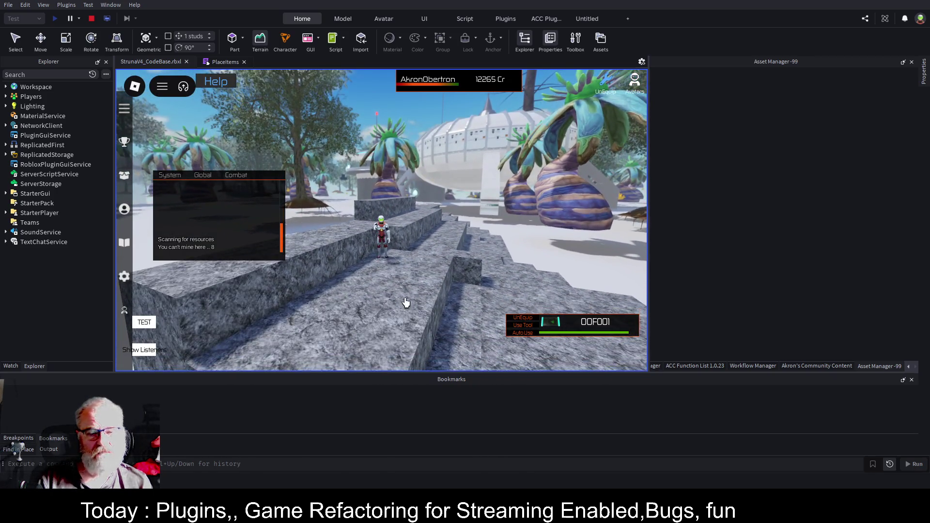
key("a")
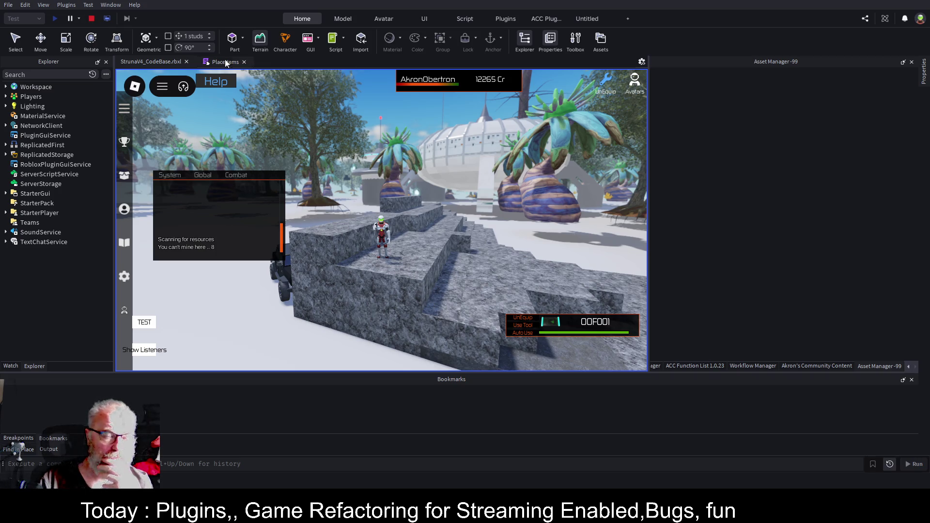
left_click(90, 19)
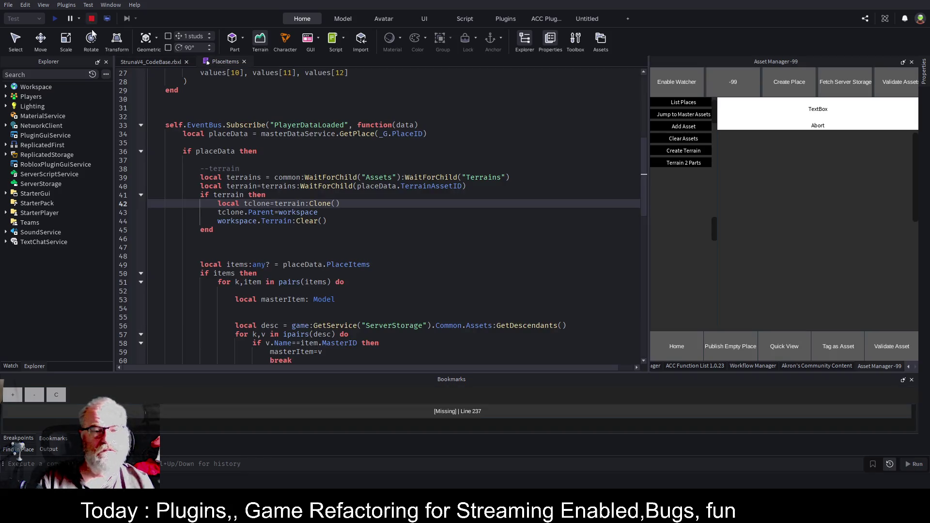
- Add a '--convert tclone to terrain' comment below the Clear call and save the place
key("Down")
key("Down")
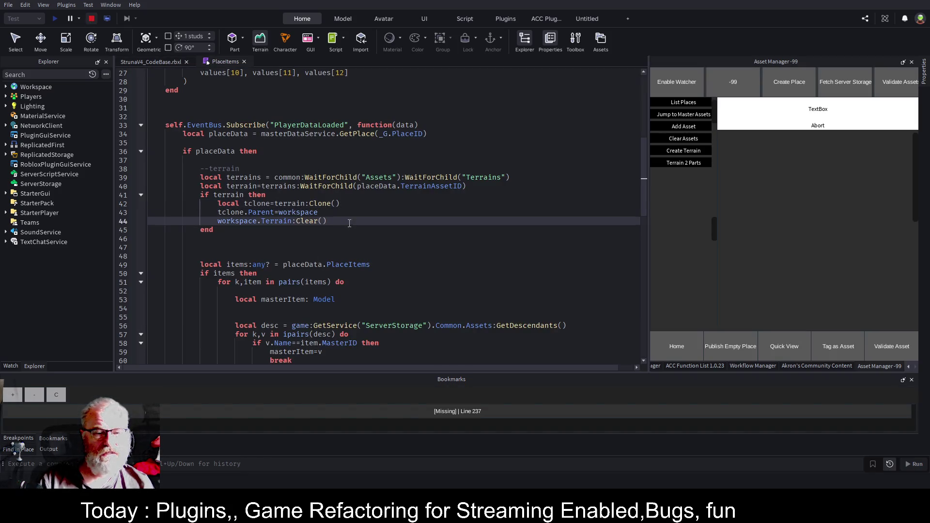
key("Return")
key("Return")
type("--convert to cframe")
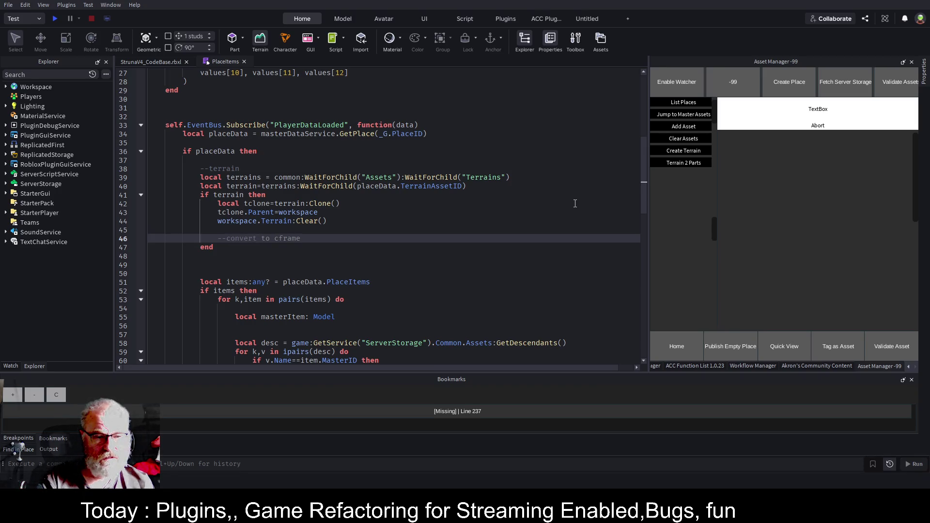
type("tclone to terrain")
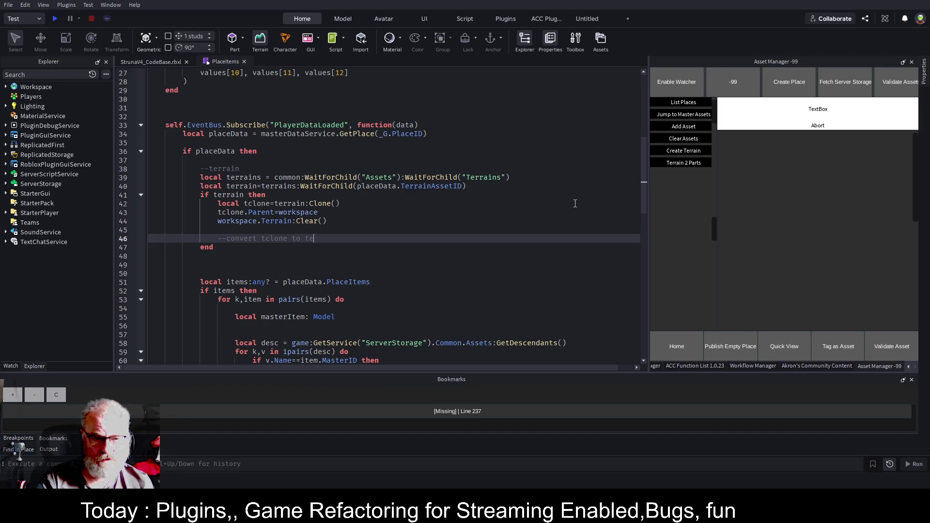
key("Return")
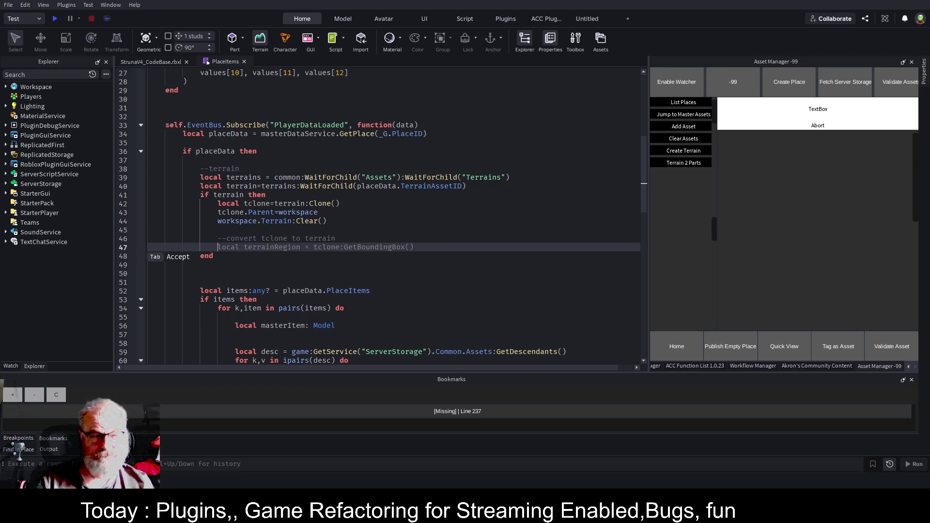
key("ctrl+s")
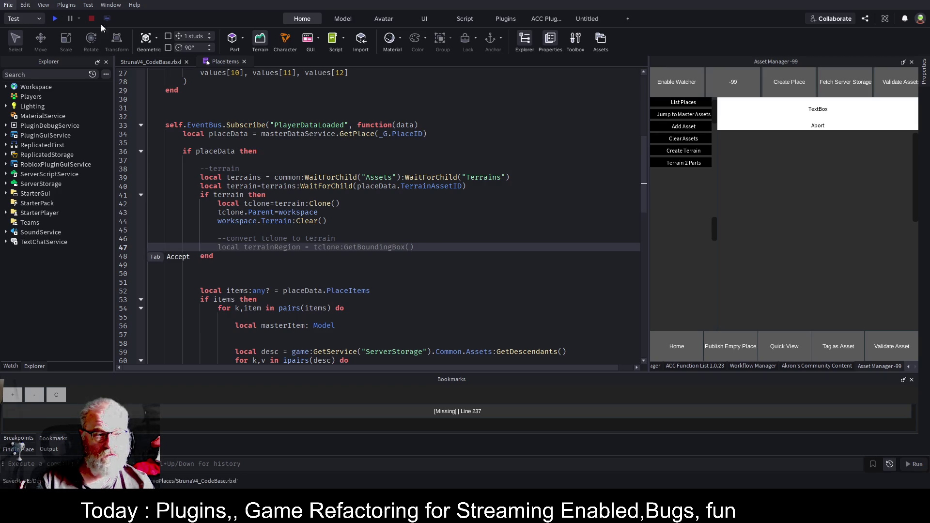
key("Escape")
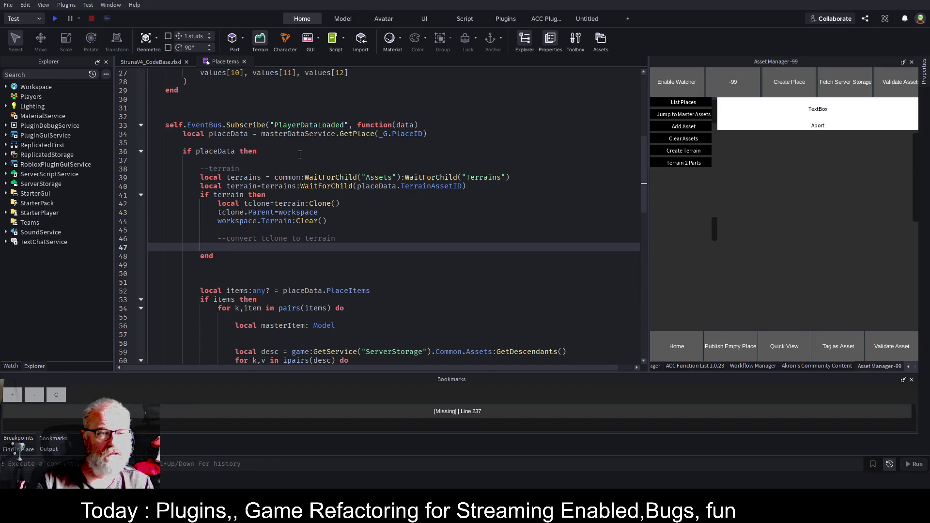
- Fold StringToCFrame and the PlayerDataLoaded handler, then paste ConvertToTerrain above the handler
scroll(300, 154, "up", 4)
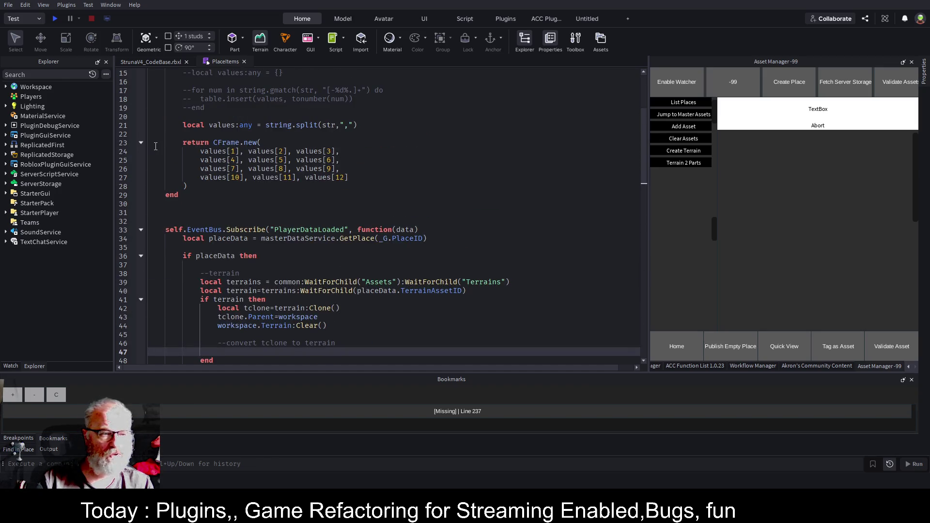
left_click(387, 189)
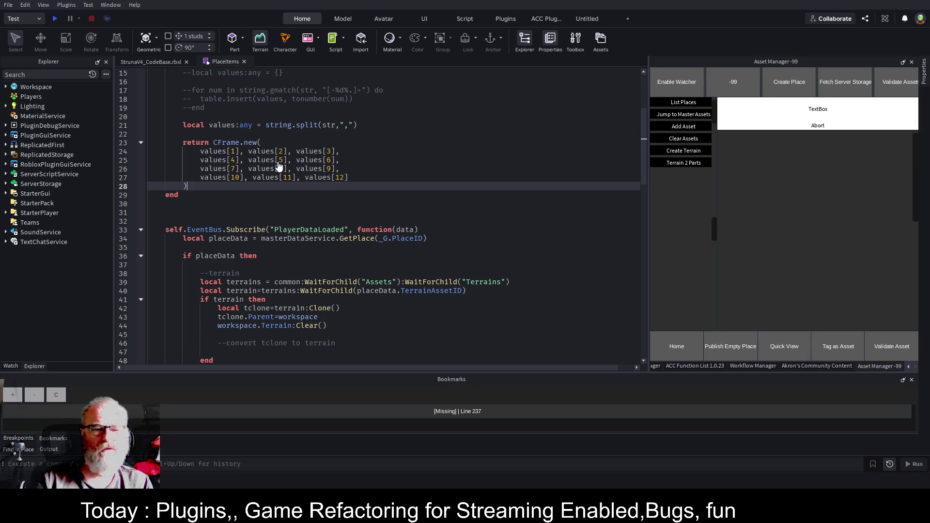
left_click(455, 218)
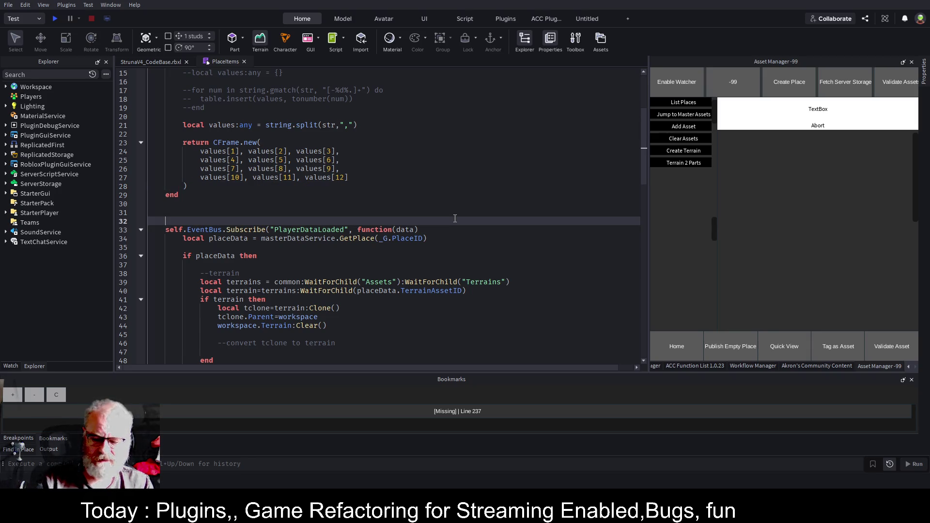
key("ctrl+Home")
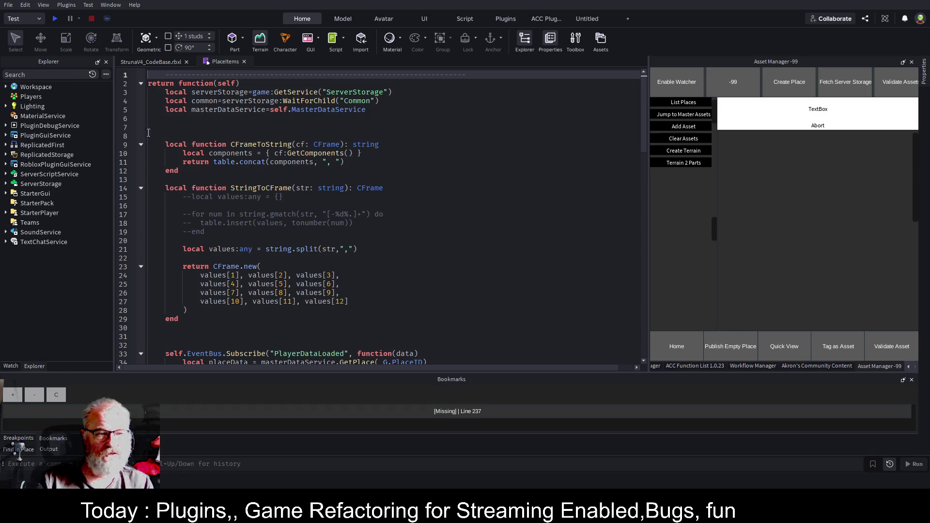
left_click(140, 189)
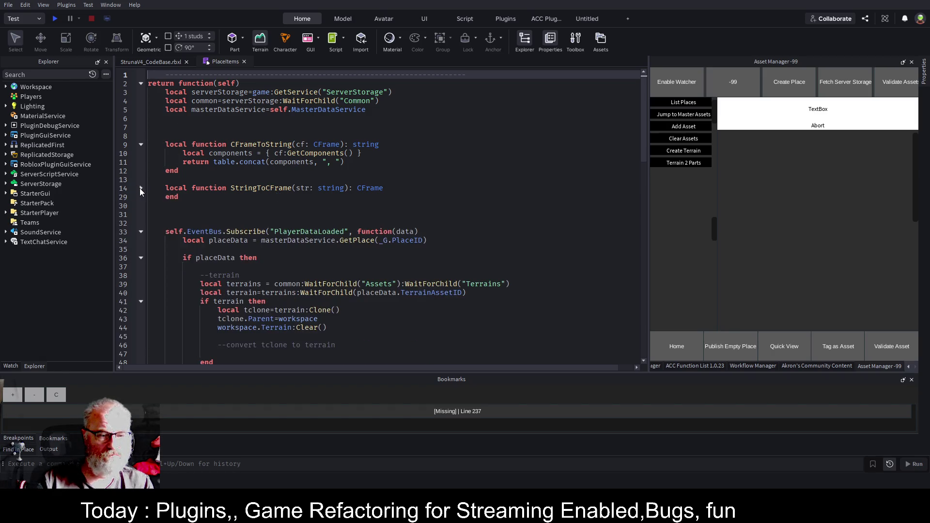
left_click(142, 231)
left_click(167, 214)
key("ctrl+v")
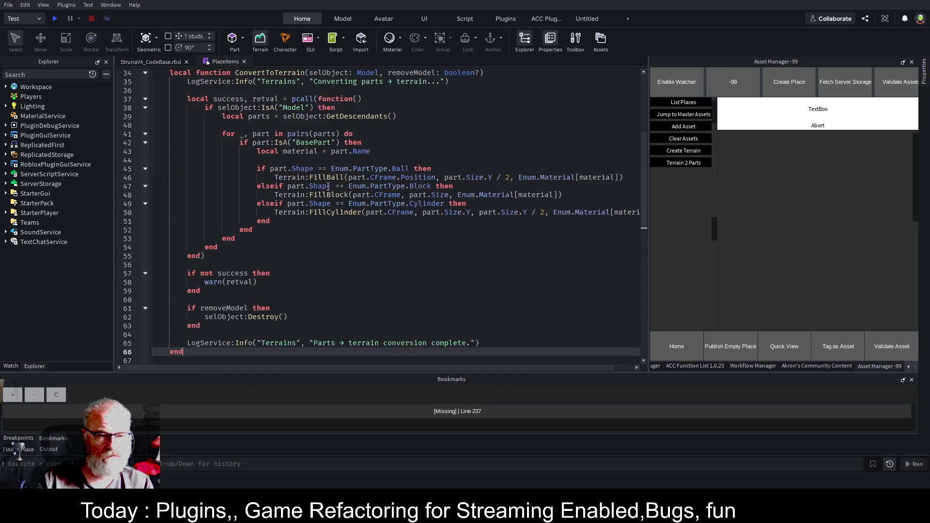
- Comment out both LogService:Info lines in ConvertToTerrain with '--' and save
scroll(216, 197, "up", 8)
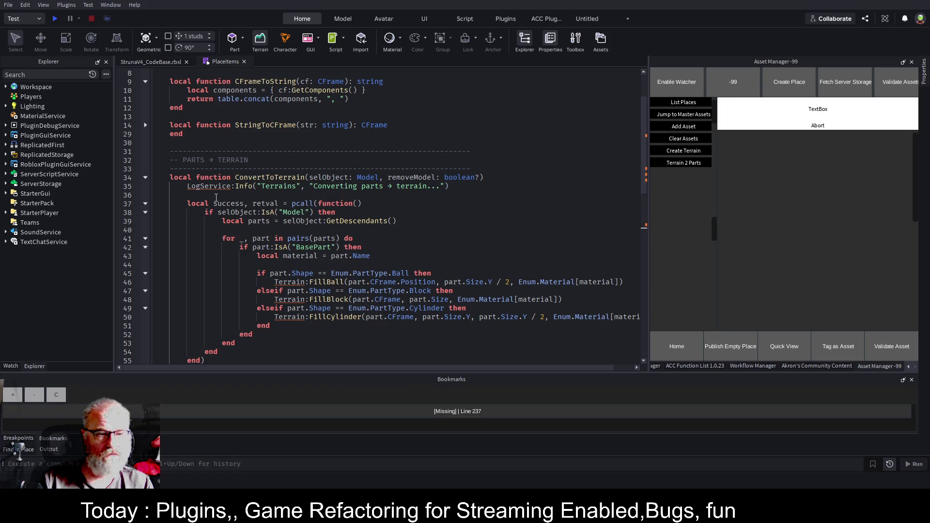
left_click(187, 186)
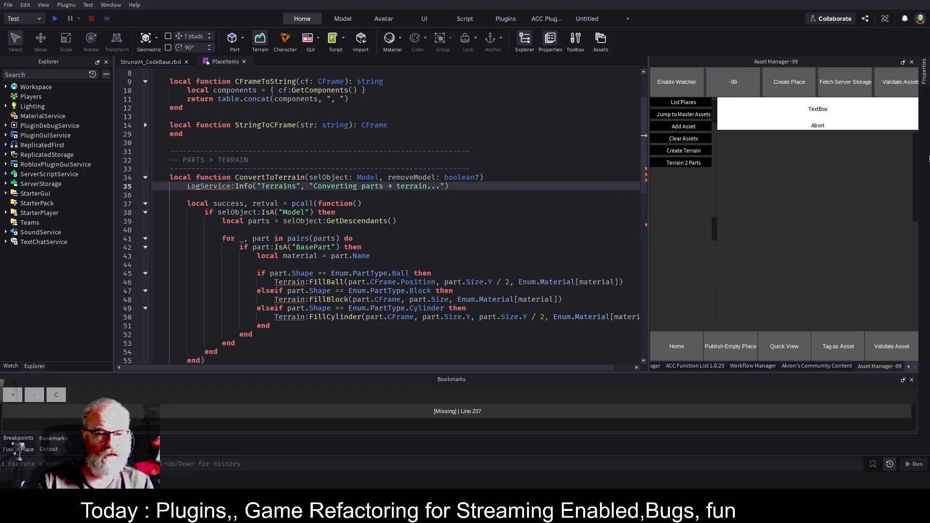
type("--")
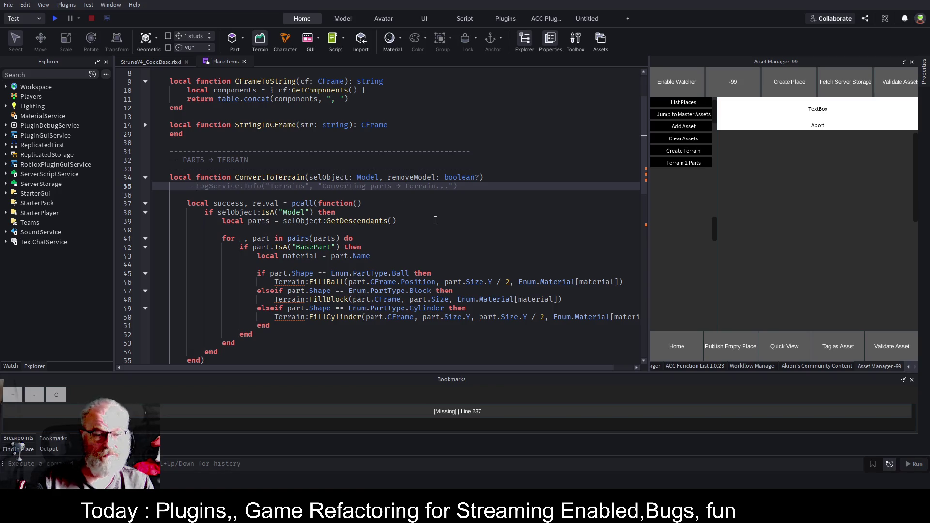
left_click(412, 220)
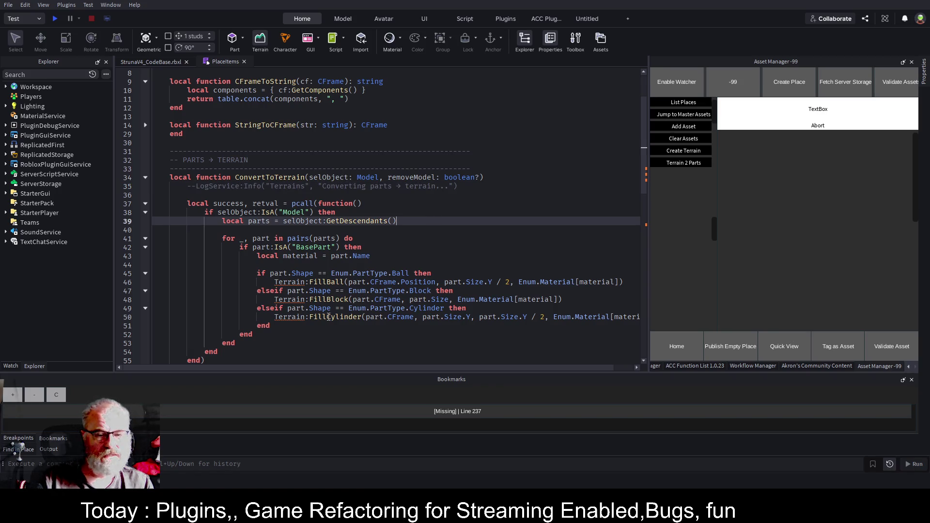
scroll(281, 233, "down", 8)
scroll(281, 233, "down", 2)
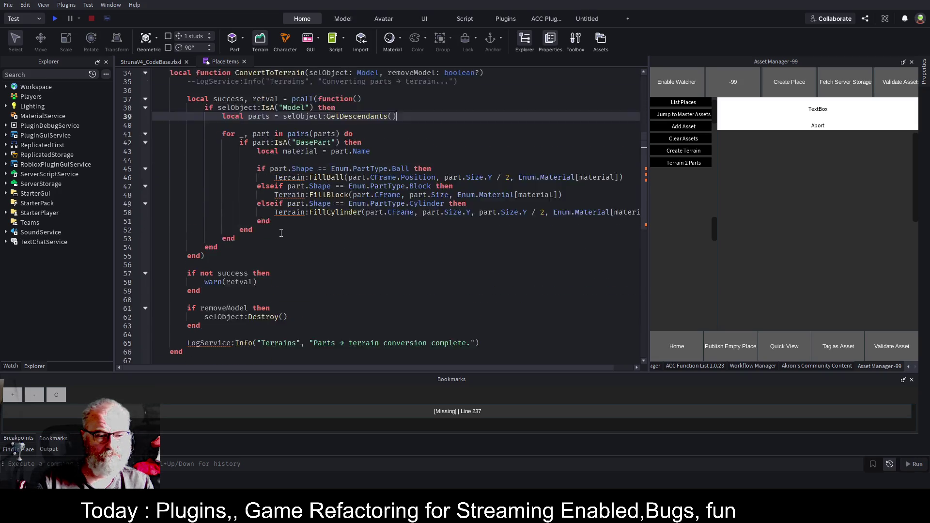
scroll(252, 289, "down", 1)
left_click(251, 291)
key("Home")
type("--")
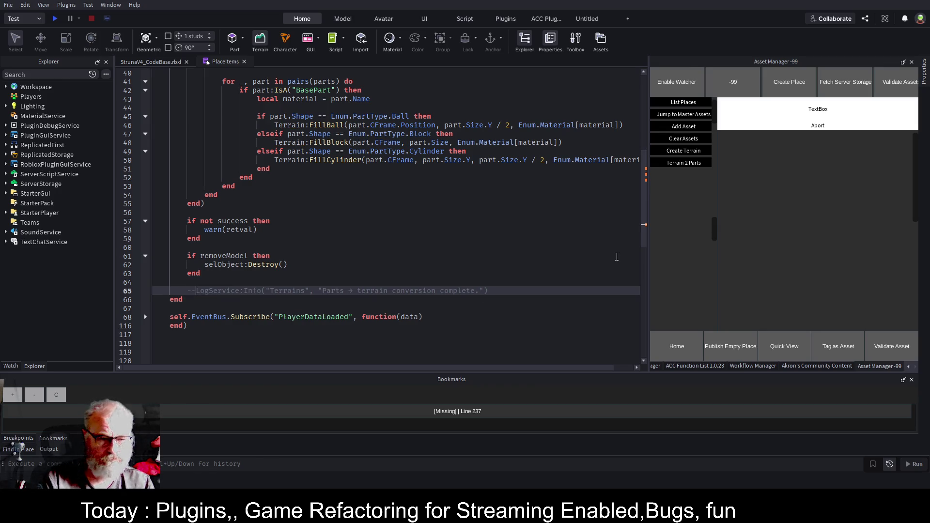
scroll(320, 135, "up", 4)
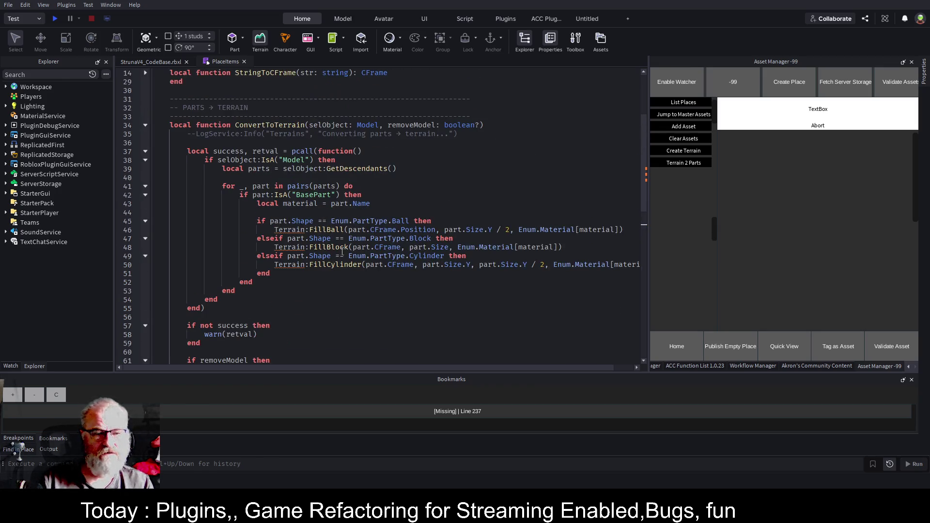
left_click(284, 125)
key("ctrl+s")
- Unfold the PlayerDataLoaded handler and begin a ConvertToTerrain(tclone) call under the convert comment
scroll(288, 268, "down", 5)
left_click(145, 291)
scroll(244, 265, "down", 6)
scroll(243, 265, "down", 3)
left_click(249, 178)
type("ConvertToTerrain")
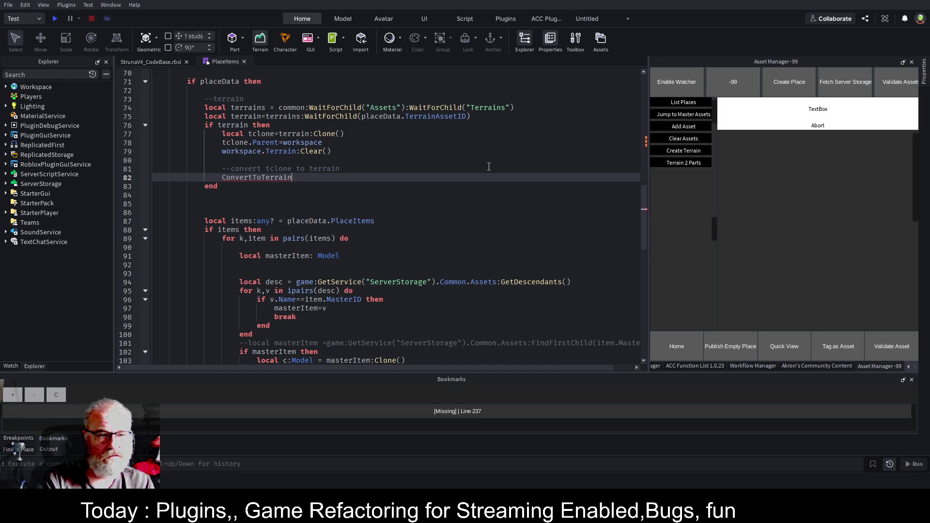
type("(t")
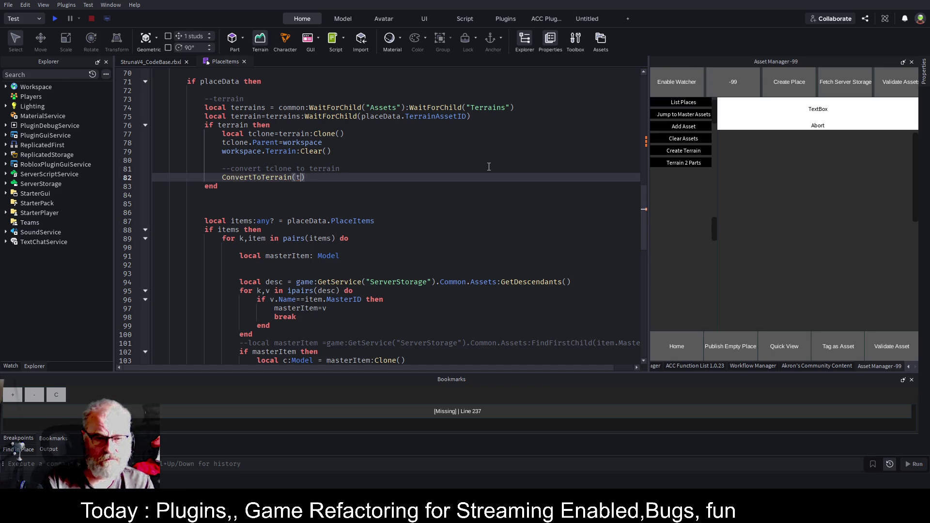
type("clone")
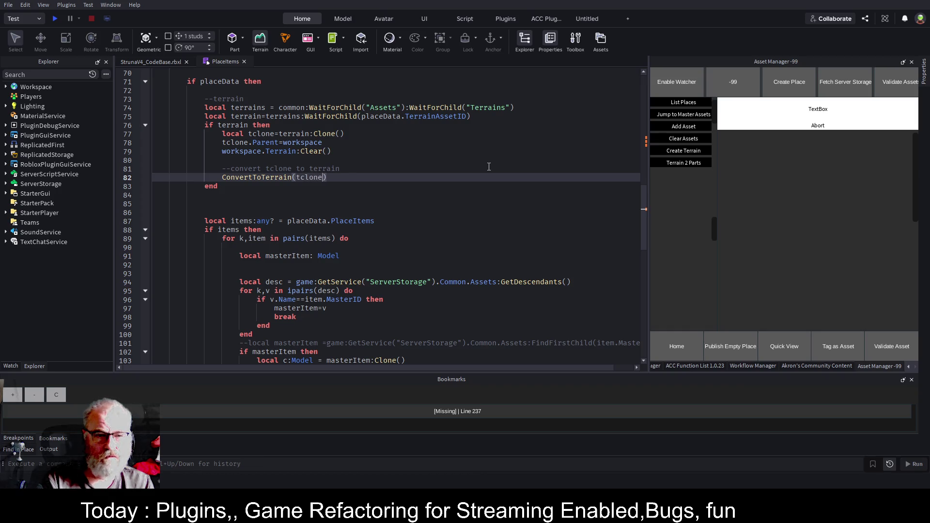
- Annotate tclone as :Model and cast the cloned value with ::Model
key("Up")
key("Up")
key("Up")
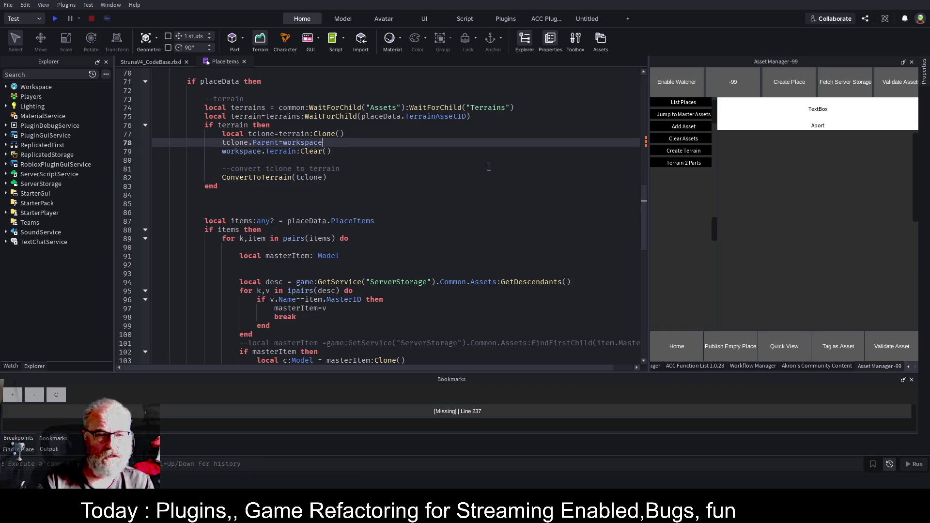
key("Left")
key("Left")
key("Left")
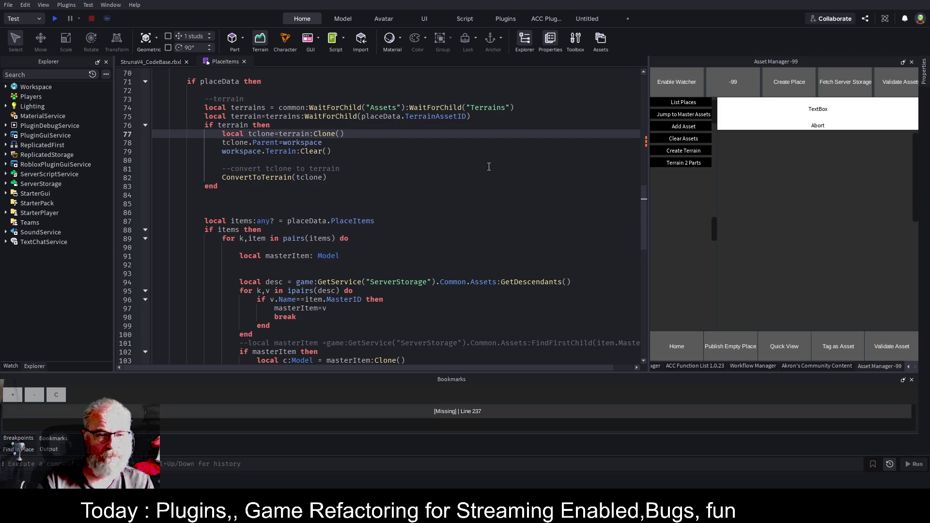
type(":Model")
key("End")
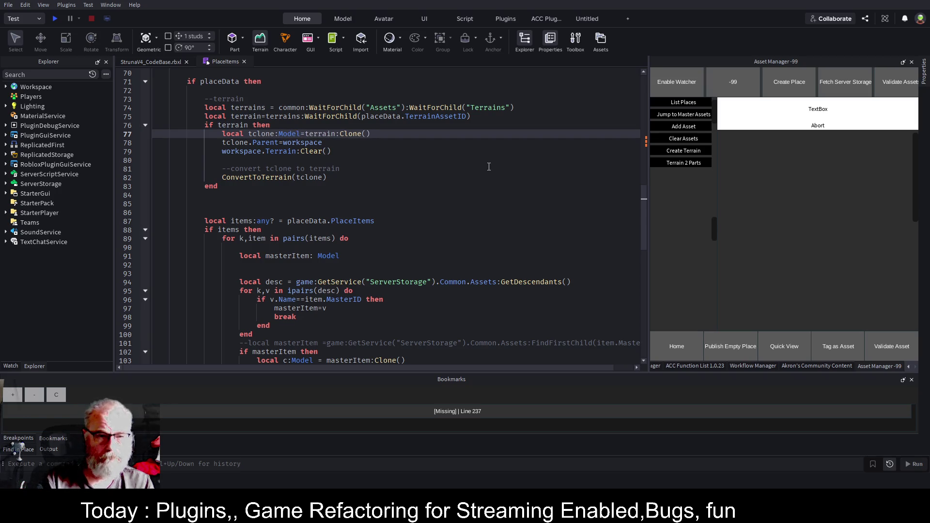
type("::Model")
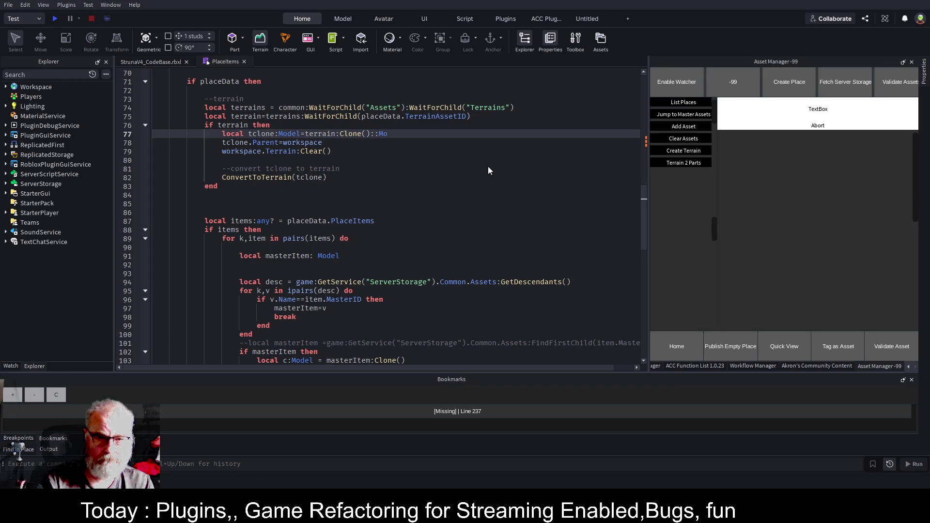
- Change the call to ConvertToTerrain(tclone,true) and save the script
key("Down")
key("Down")
key("Down")
key("Down")
key("Down")
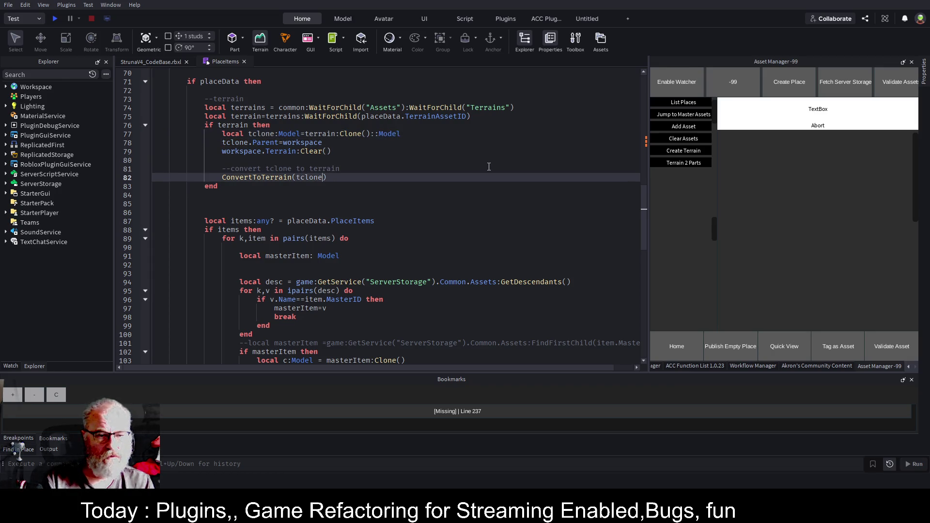
key("Left")
type(",true")
key("Up")
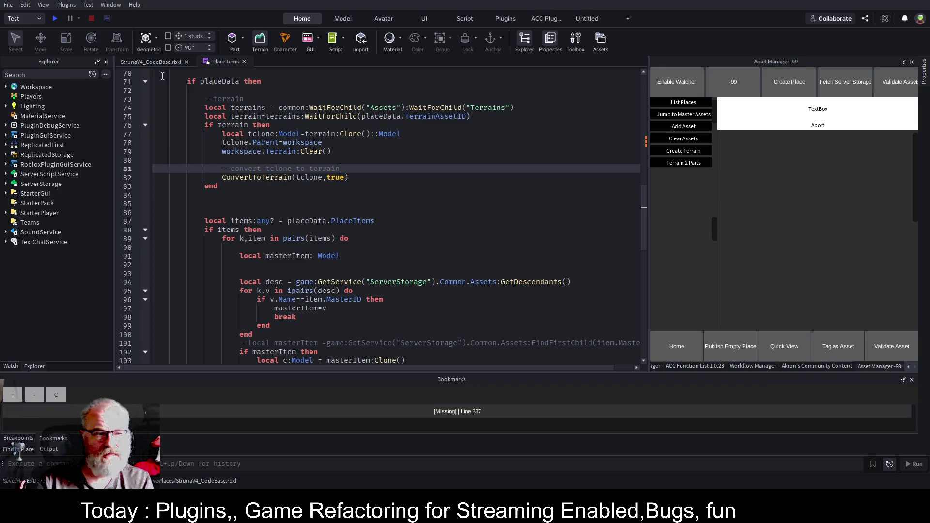
- Start a playtest, widen the game view and show the Output log
left_click(55, 18)
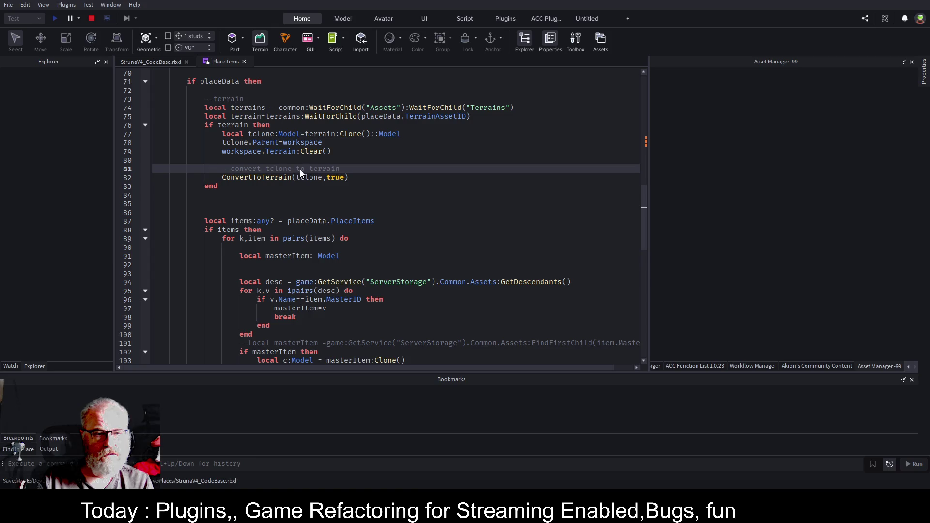
left_click(164, 60)
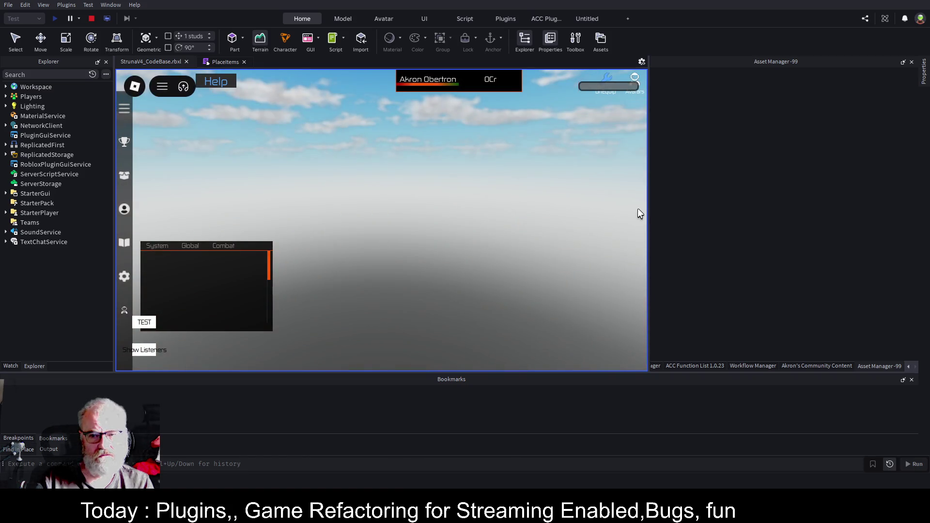
left_click_drag(648, 209, 777, 201)
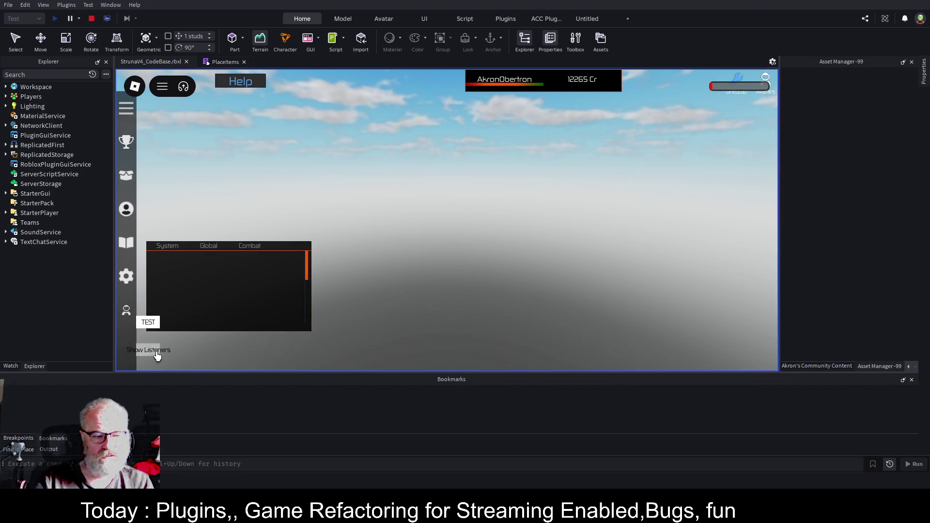
left_click(48, 450)
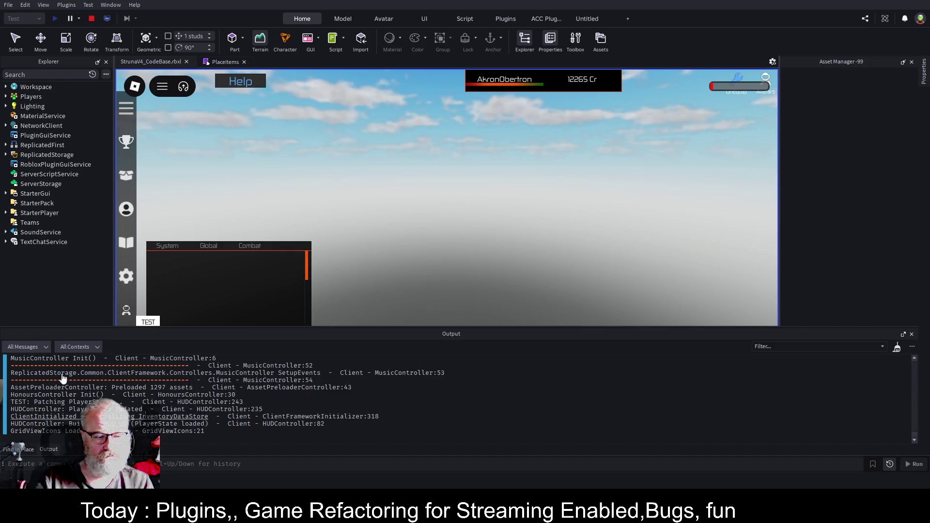
- Switch the test to the server side and expand Workspace > Terrain
left_click(107, 19)
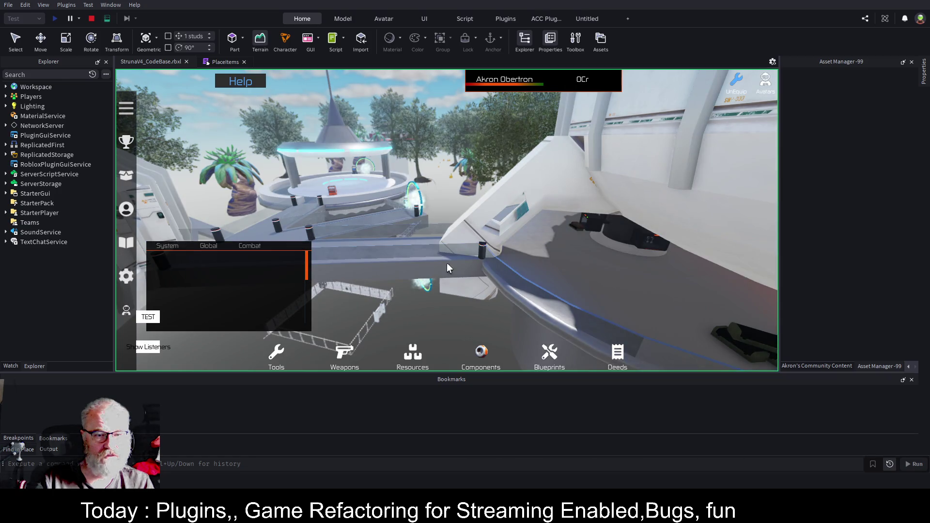
left_click(5, 86)
left_click(11, 106)
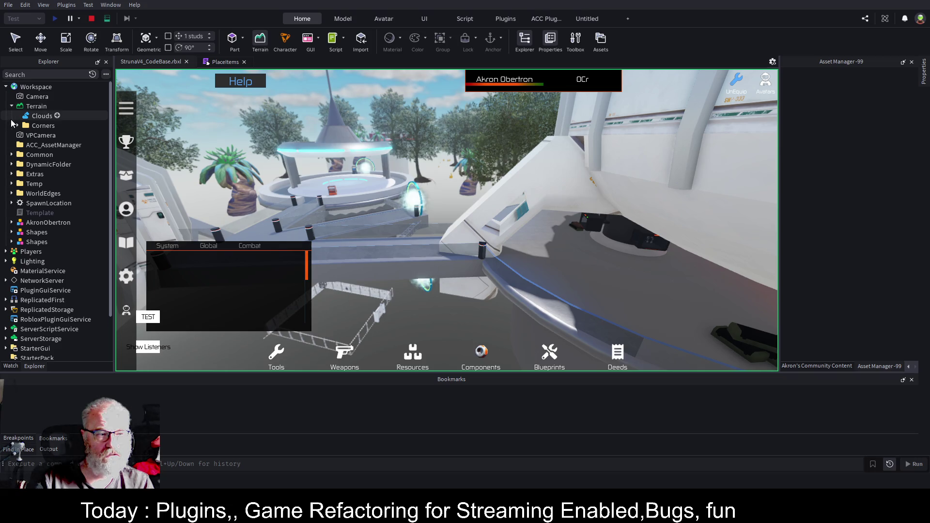
- Walk through the palm trees to the domed building, then return to the PlaceItems script
key("w")
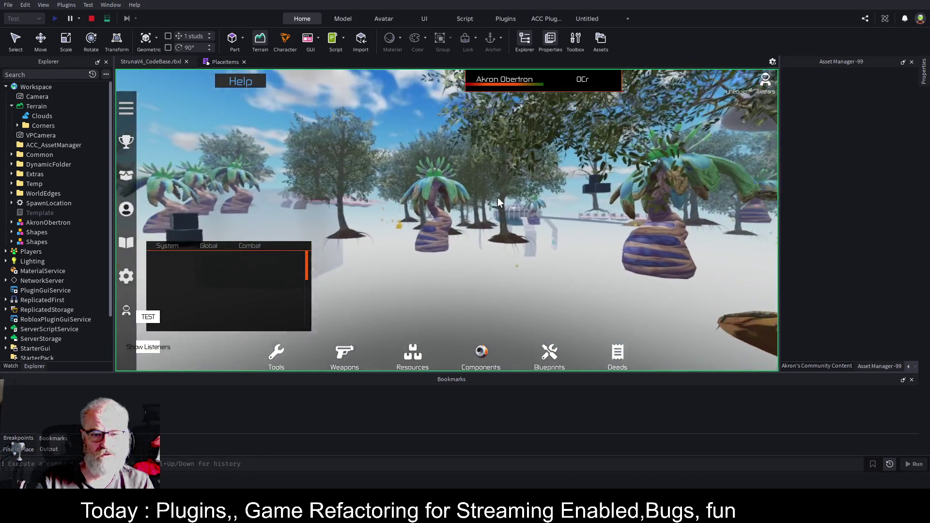
key("w")
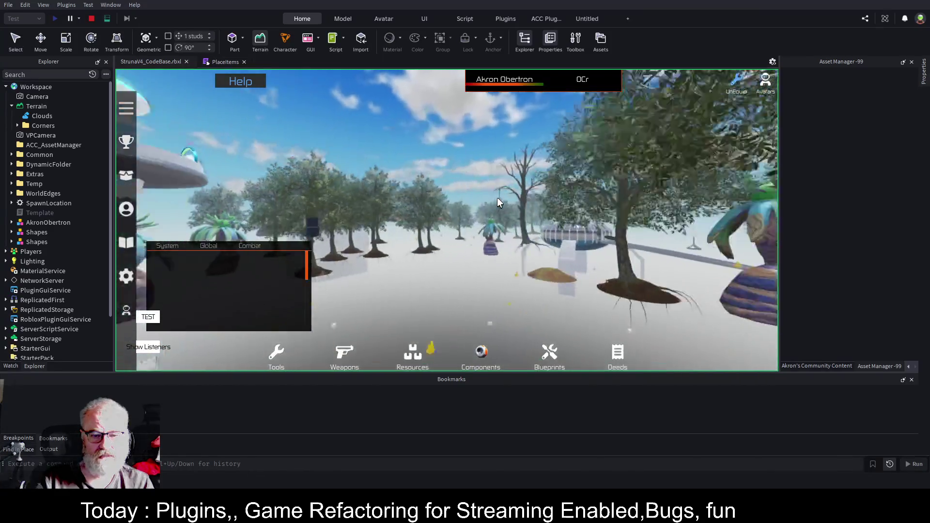
key("w")
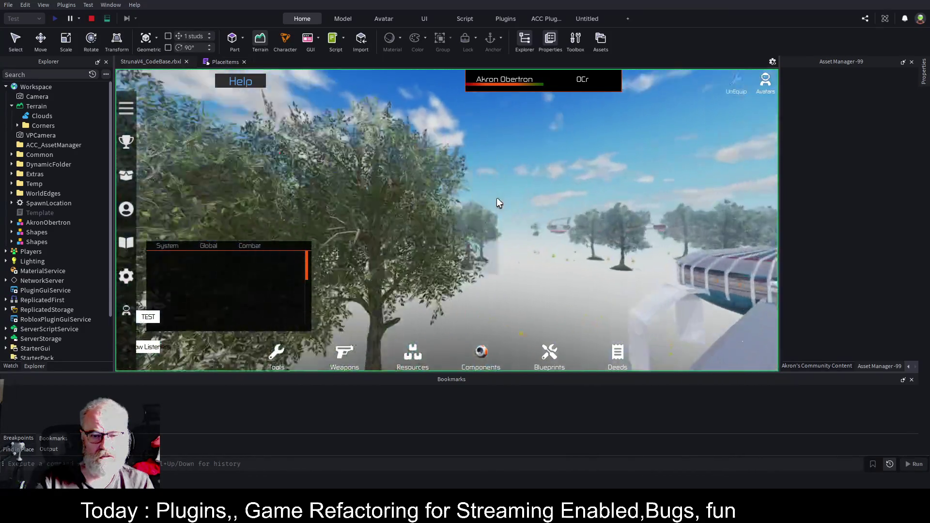
key("w")
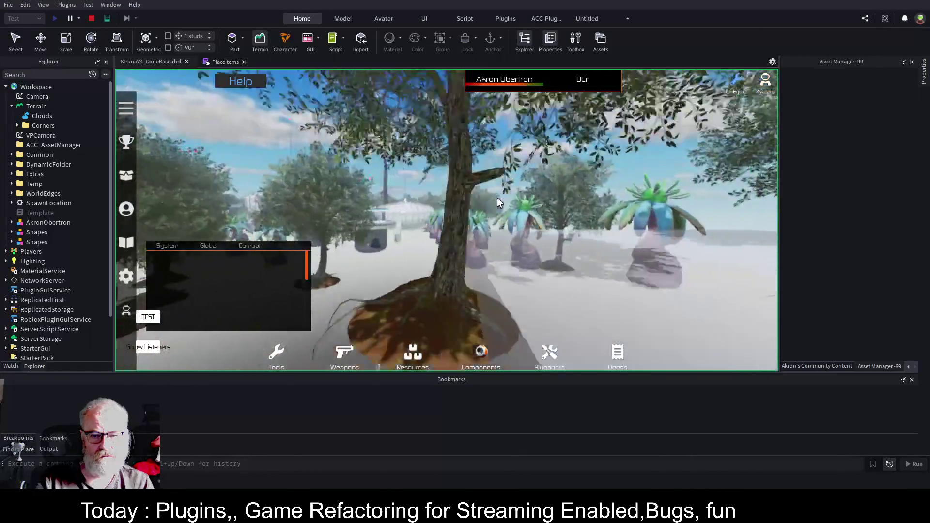
key("w")
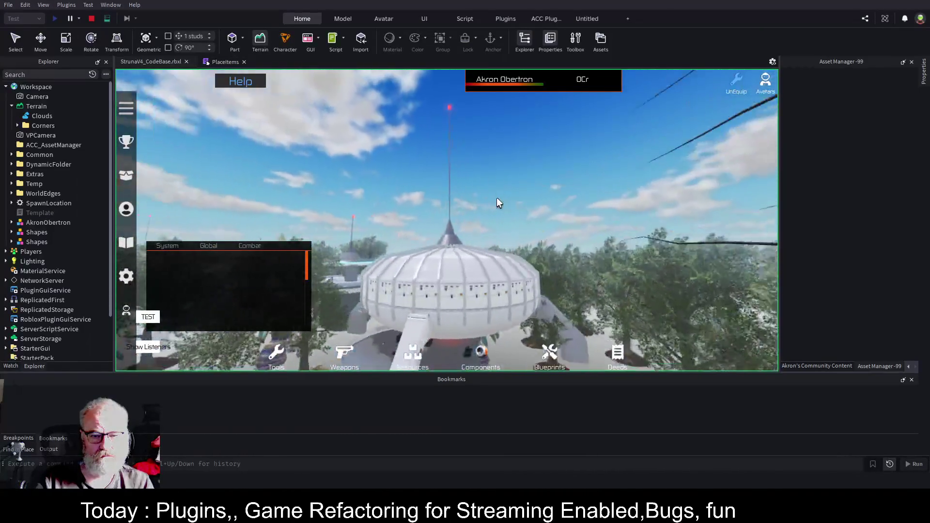
left_click(221, 62)
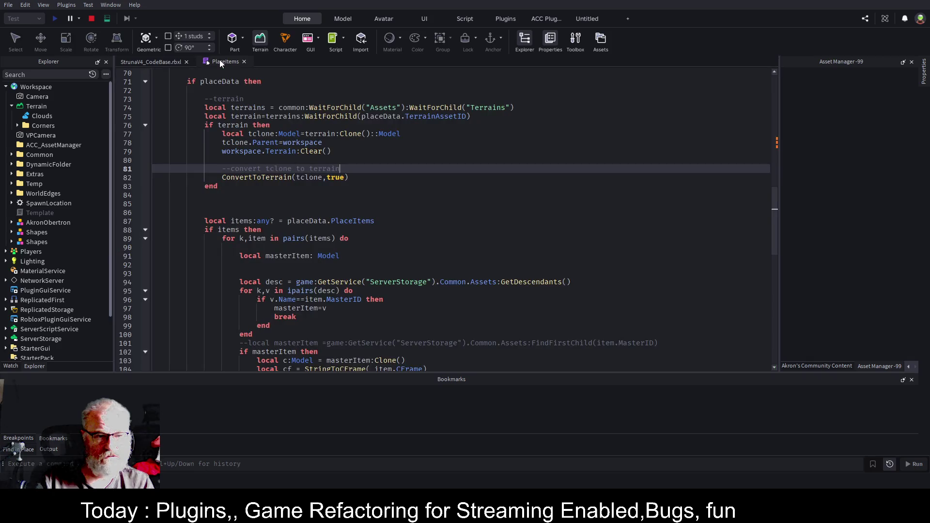
- Insert print("Converting Models to Terrain") above the ConvertToTerrain call and stop the playtest
left_click(322, 205)
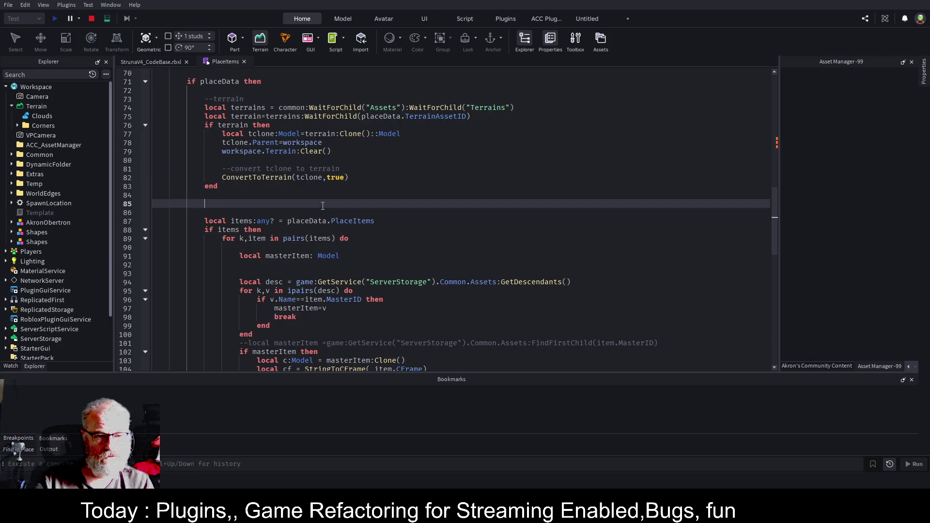
left_click(435, 174)
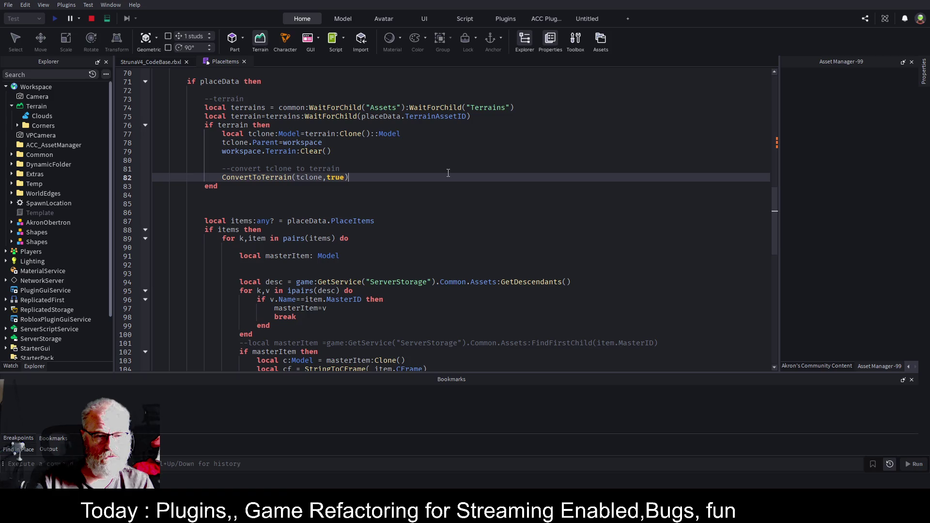
key("Home")
key("Return")
key("Up")
type("print(\"Conver")
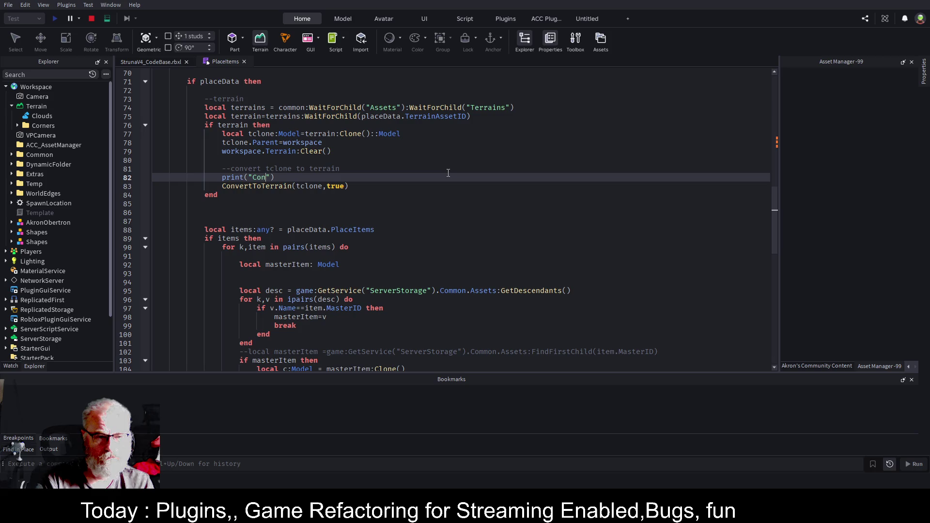
type("ting MTerrai")
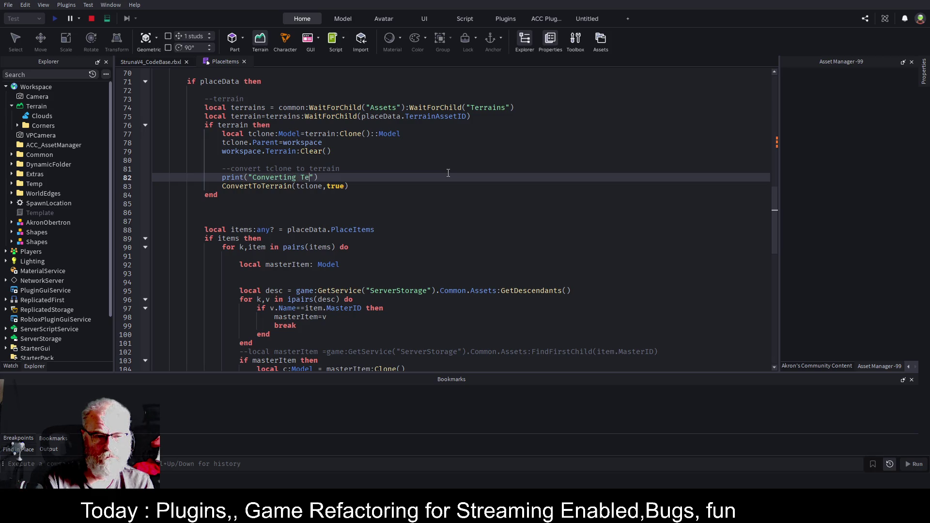
type("n")
key("ctrl+Left")
type("Models to")
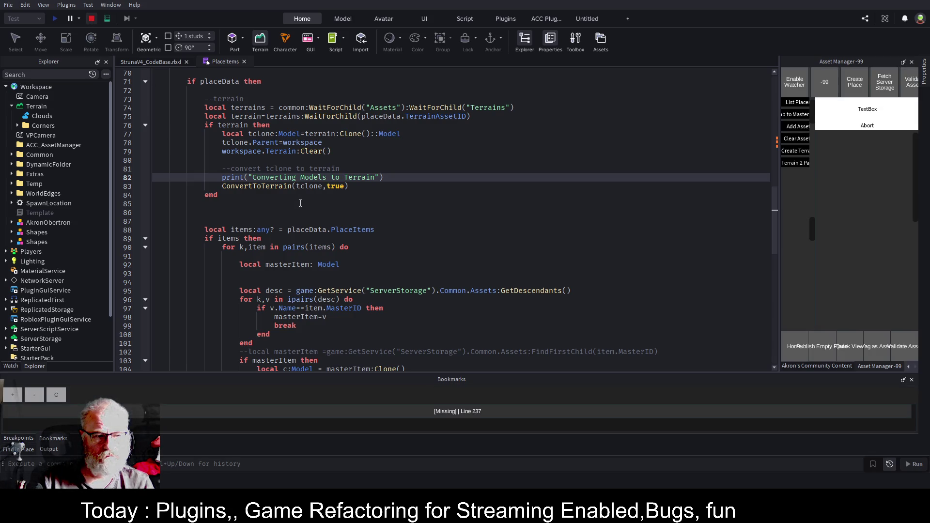
key("shift+F5")
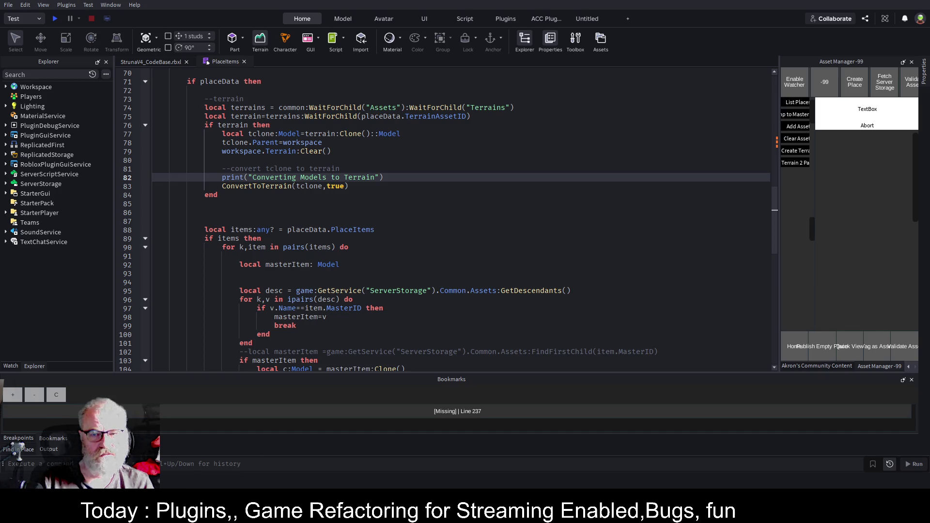
left_click(370, 210)
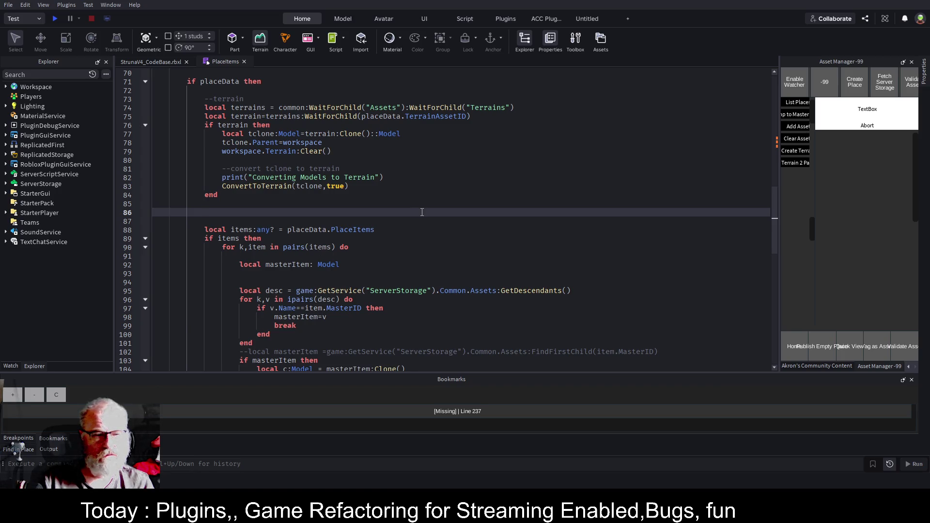
- Set a breakpoint on line 83's ConvertToTerrain(tclone,true) call and start a new playtest
left_click(135, 185)
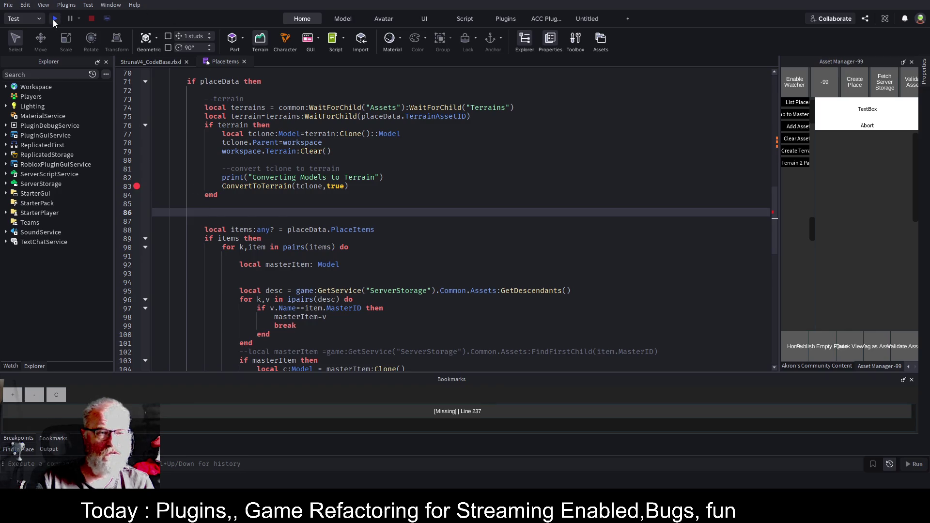
left_click(55, 18)
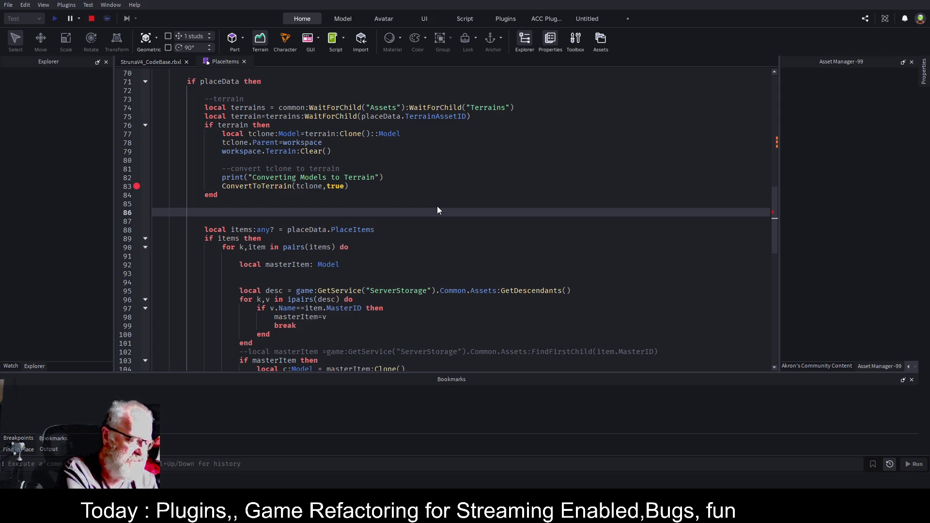
left_click(437, 209)
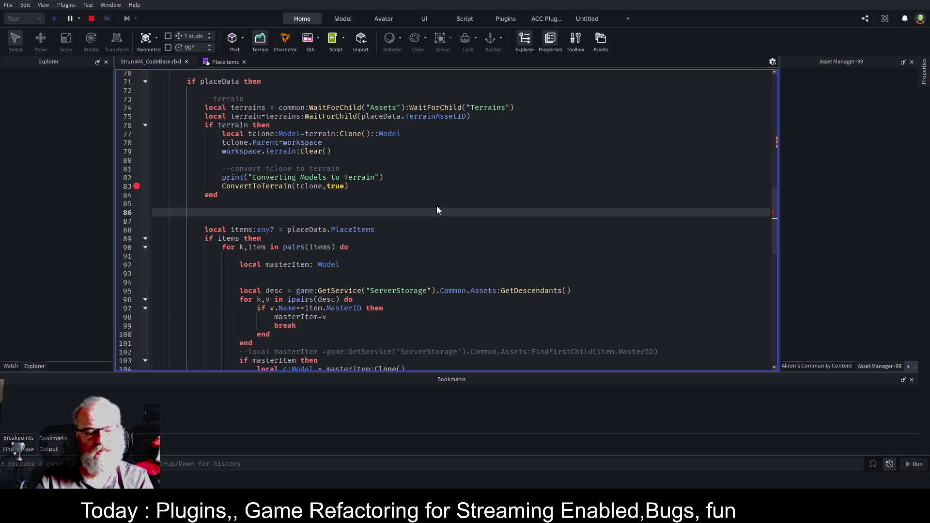